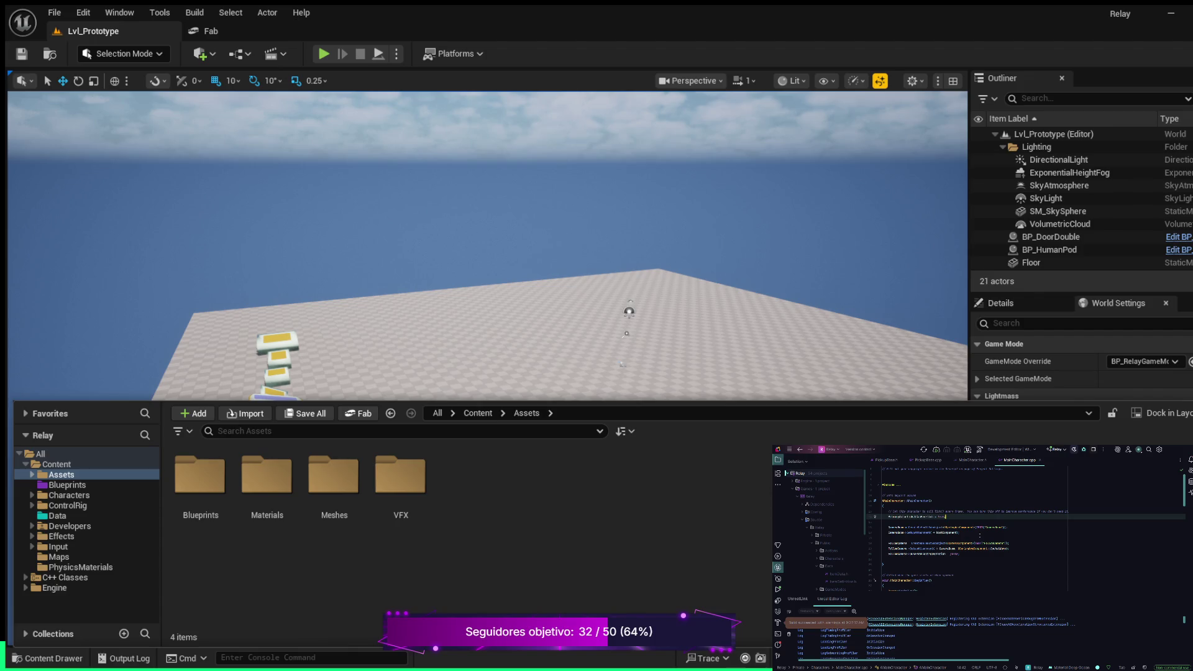
Close the MainCharacter.cpp and MainCharacter.h tabs and look over PickupBase.cpp.
{"action": "left_click", "coordinate": [1040, 461]}
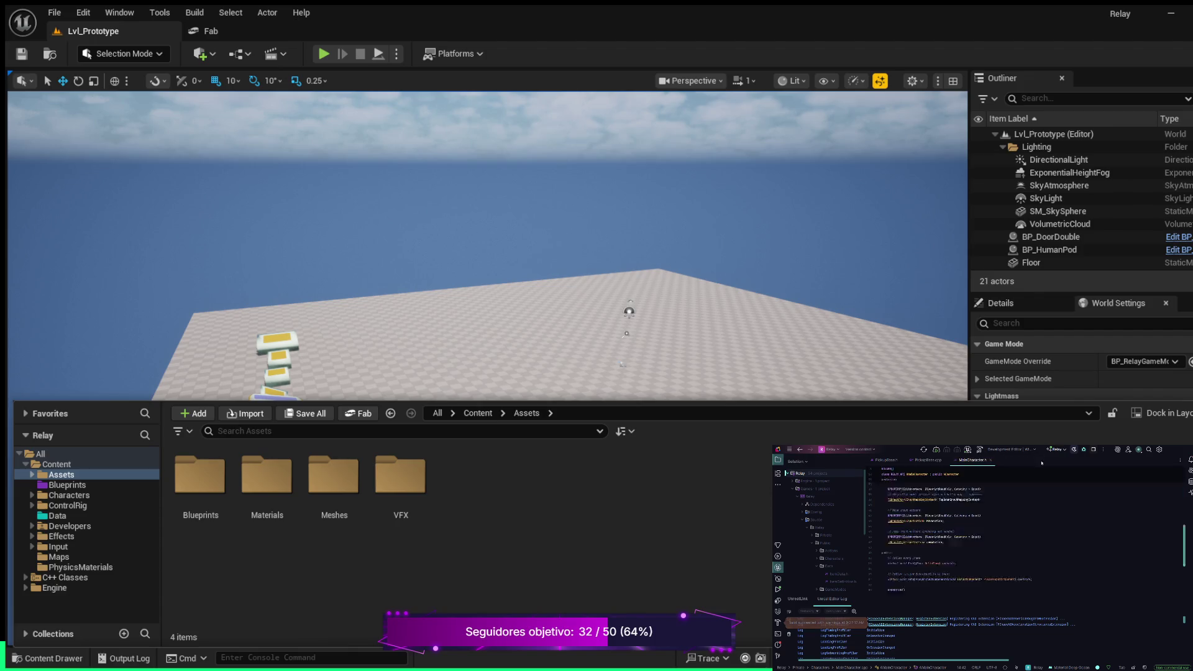
{"action": "left_click", "coordinate": [990, 460]}
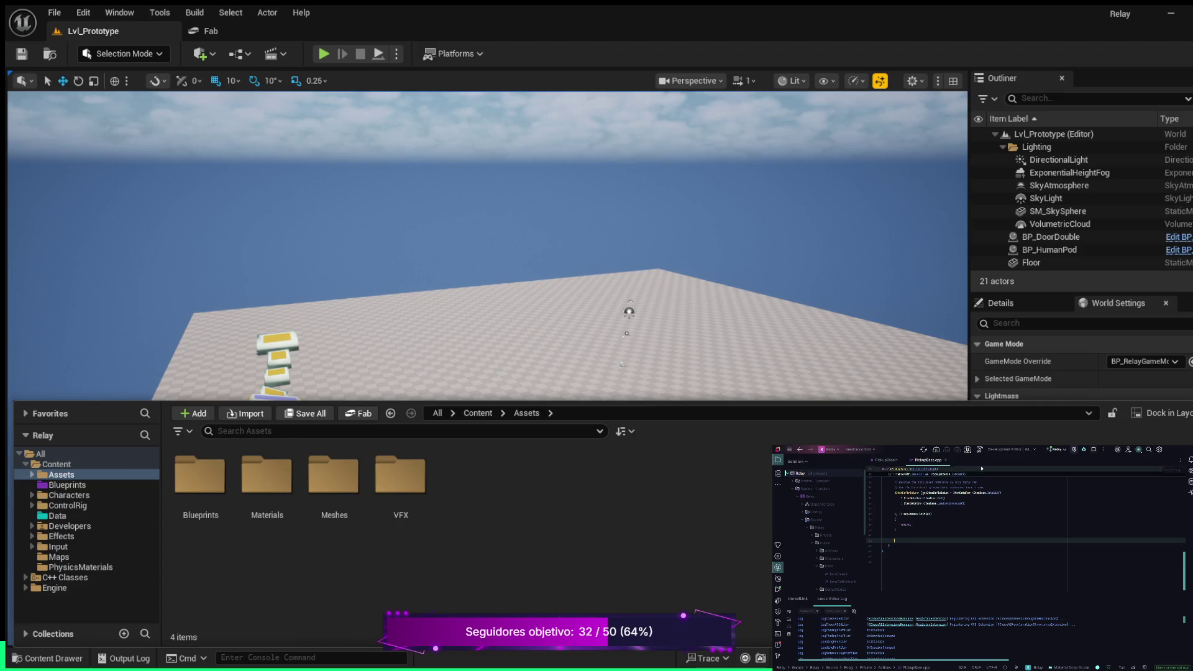
{"action": "scroll", "coordinate": [1031, 535], "scroll_direction": "up", "scroll_amount": 5}
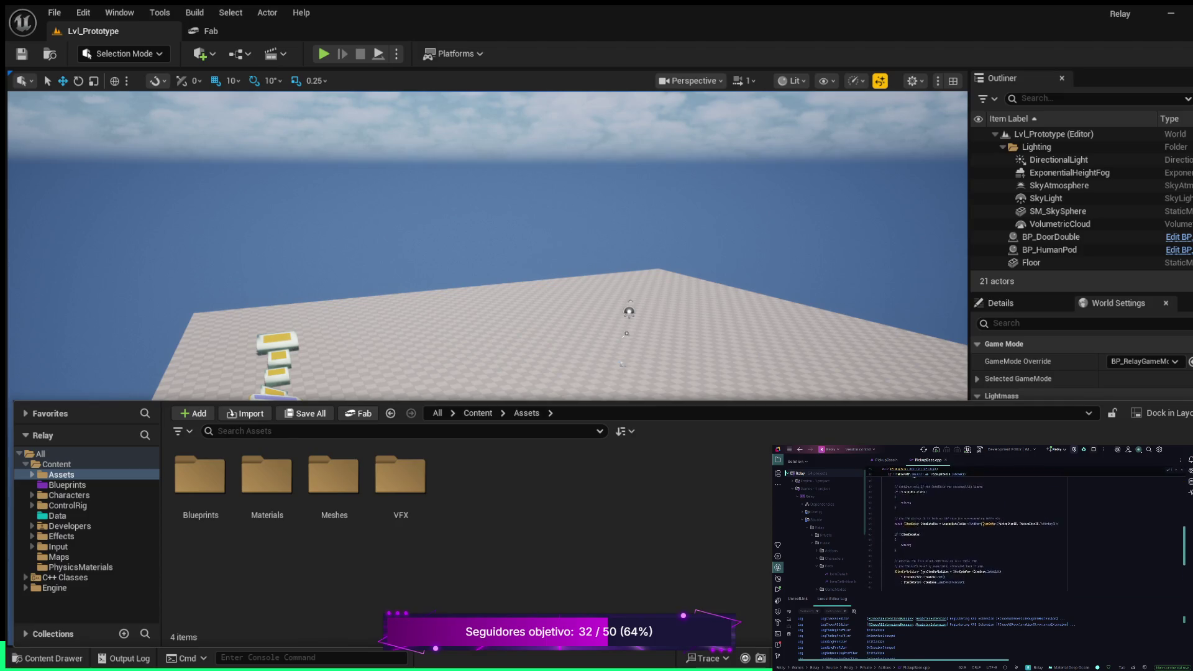
{"action": "scroll", "coordinate": [1024, 529], "scroll_direction": "down", "scroll_amount": 3}
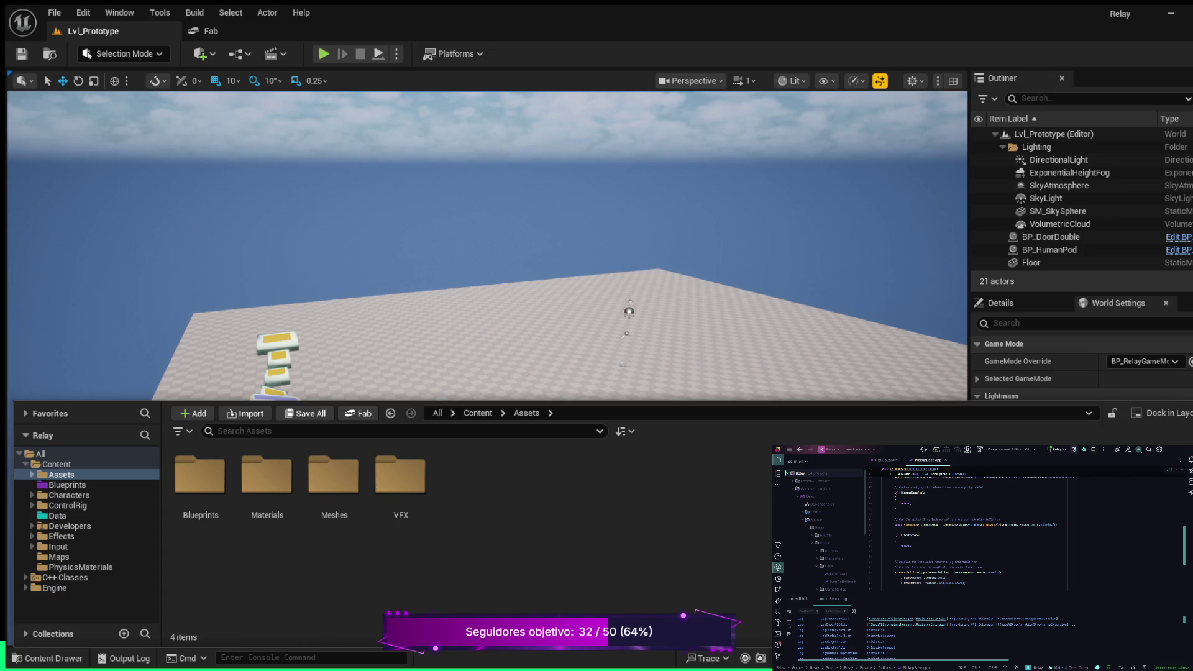
{"action": "scroll", "coordinate": [1022, 566], "scroll_direction": "up", "scroll_amount": 10}
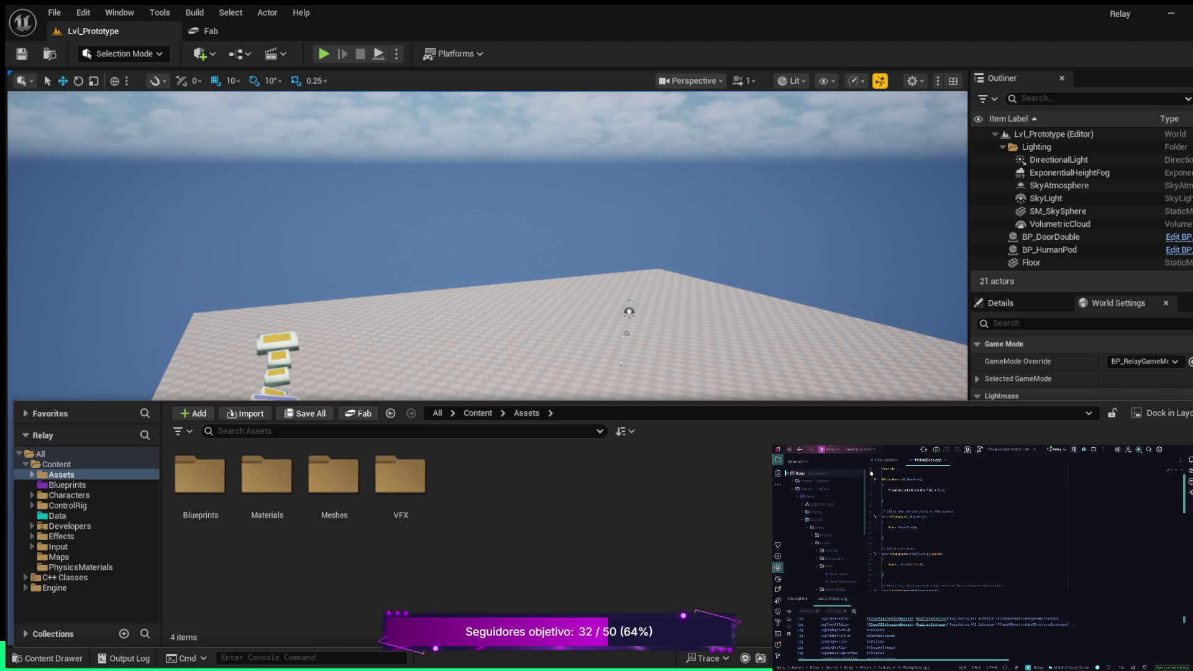
{"action": "scroll", "coordinate": [880, 469], "scroll_direction": "up", "scroll_amount": 1}
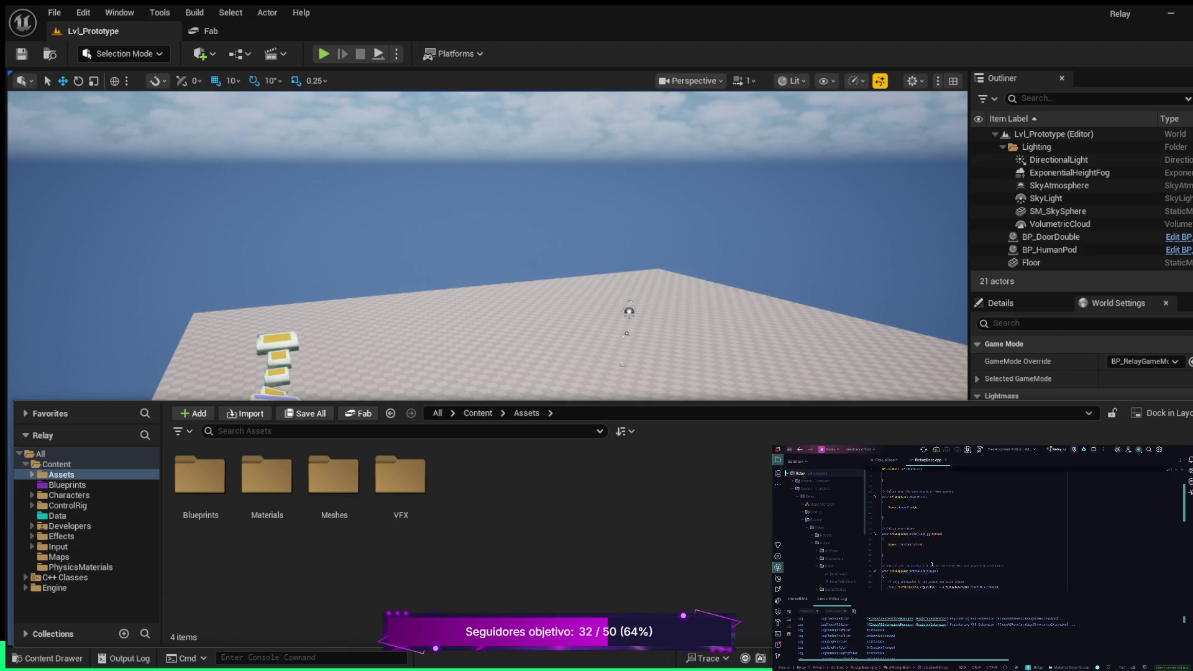
Glance through PickupBase.h, then return to PickupBase.cpp and scroll past its closing brace.
{"action": "left_click", "coordinate": [889, 460]}
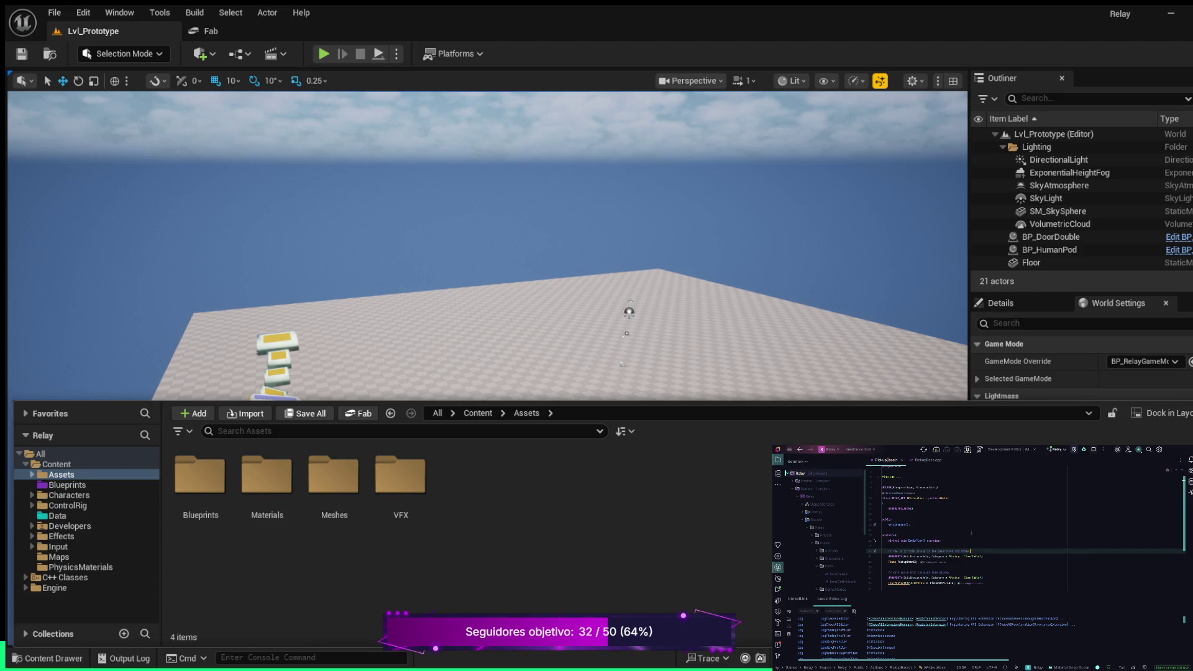
{"action": "scroll", "coordinate": [990, 538], "scroll_direction": "down", "scroll_amount": 3}
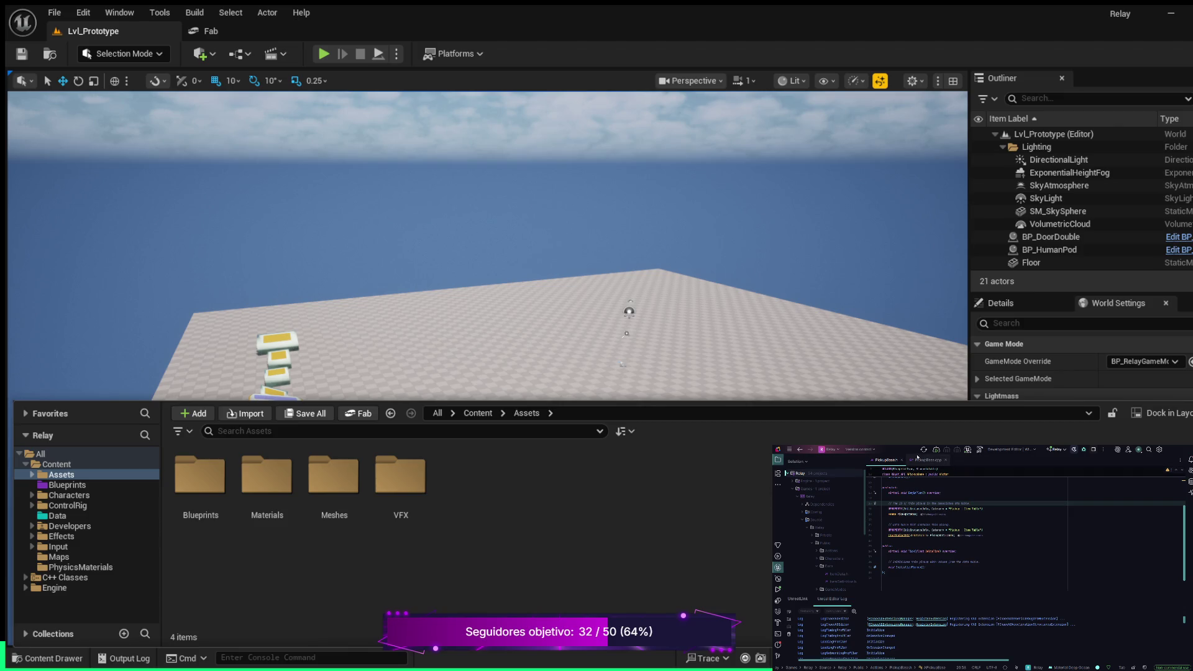
{"action": "key", "text": "ctrl+alt+Home"}
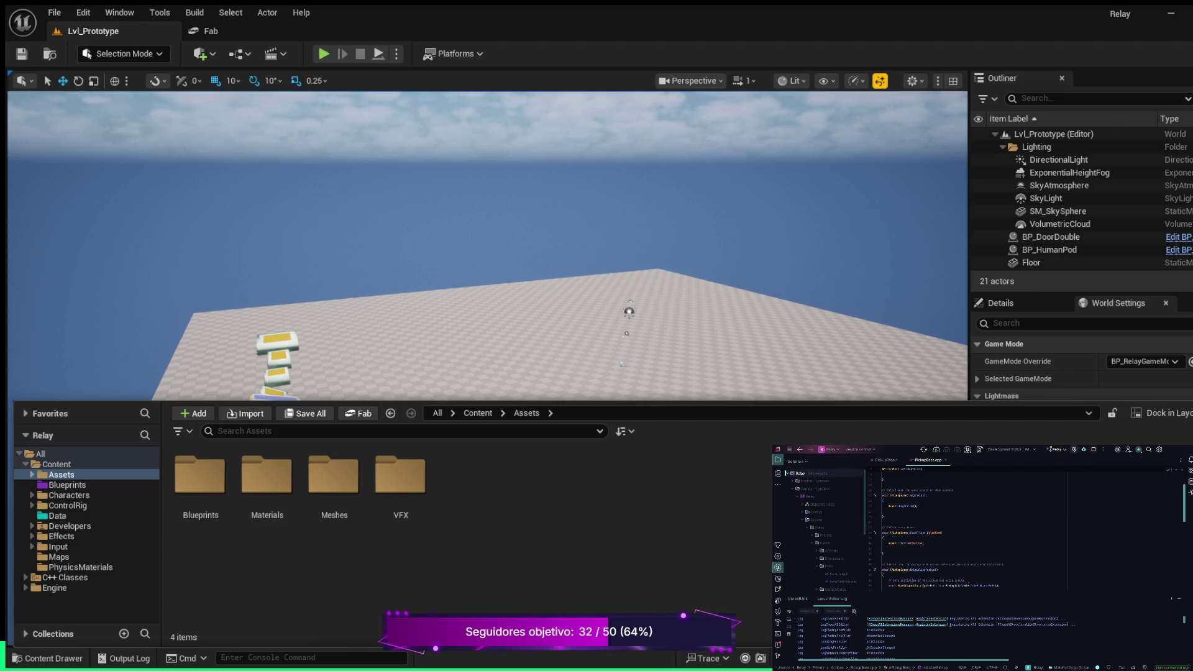
{"action": "left_click", "coordinate": [920, 555]}
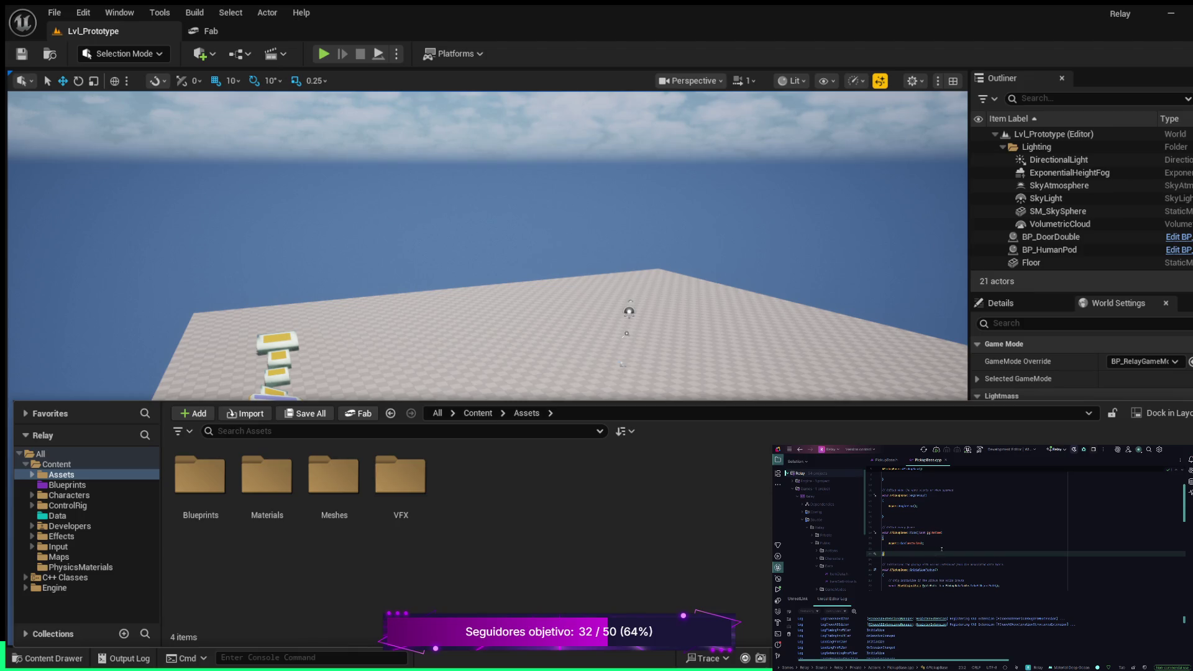
{"action": "scroll", "coordinate": [941, 549], "scroll_direction": "down", "scroll_amount": 5}
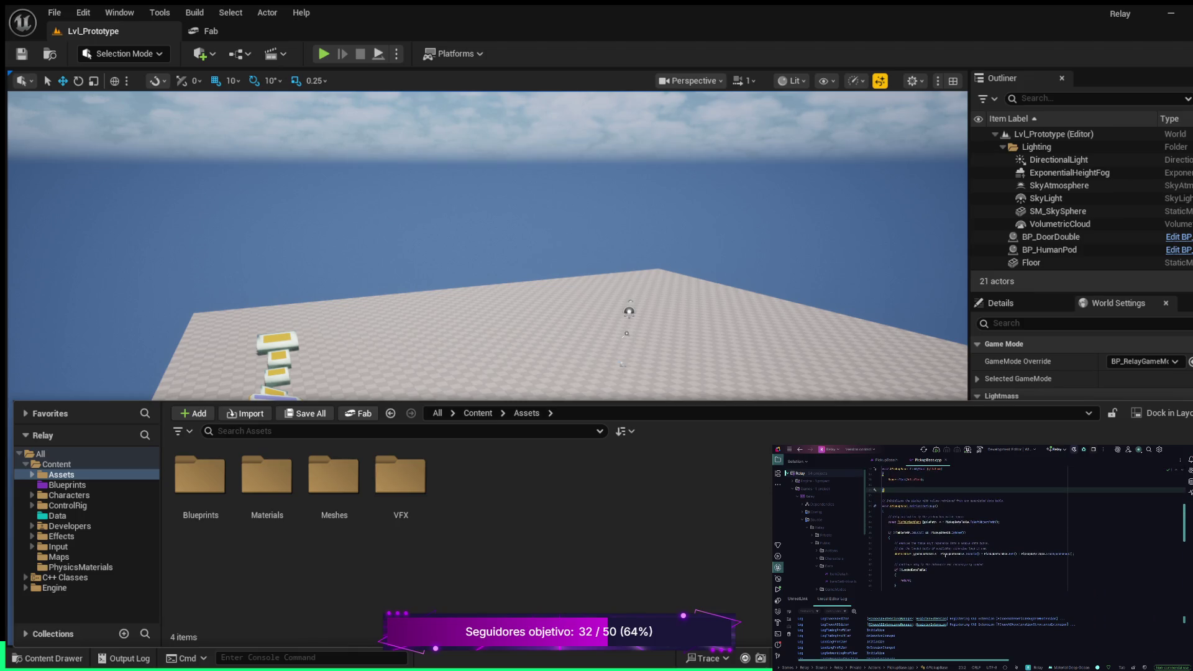
{"action": "scroll", "coordinate": [986, 550], "scroll_direction": "down", "scroll_amount": 5}
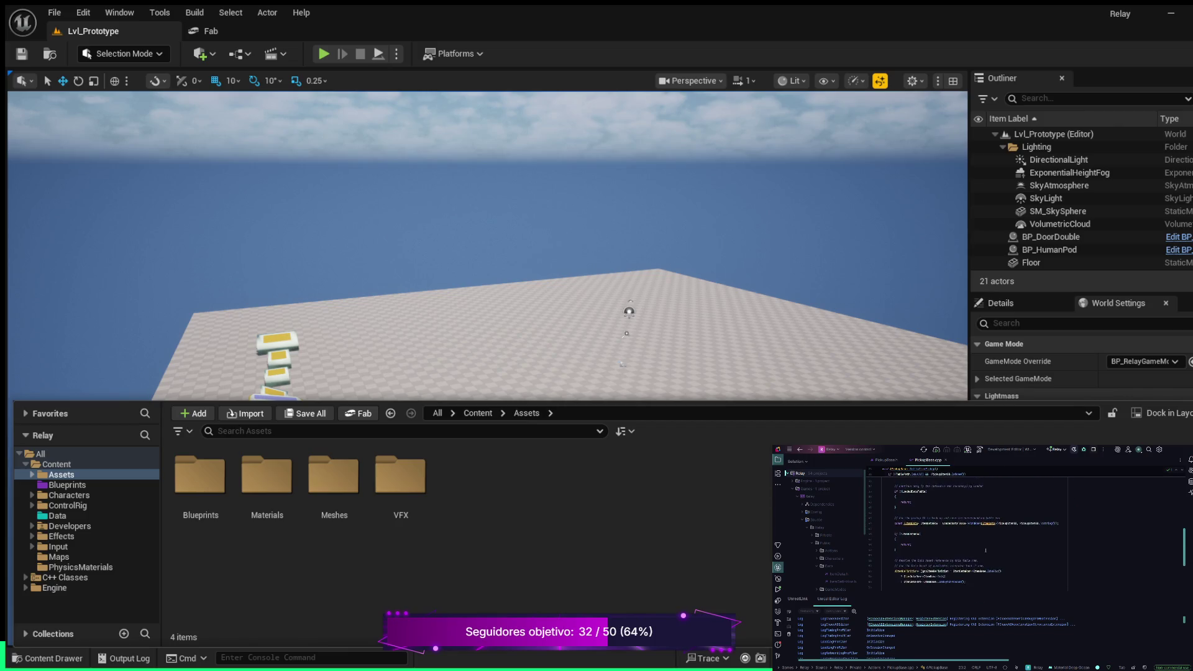
{"action": "scroll", "coordinate": [985, 551], "scroll_direction": "down", "scroll_amount": 2}
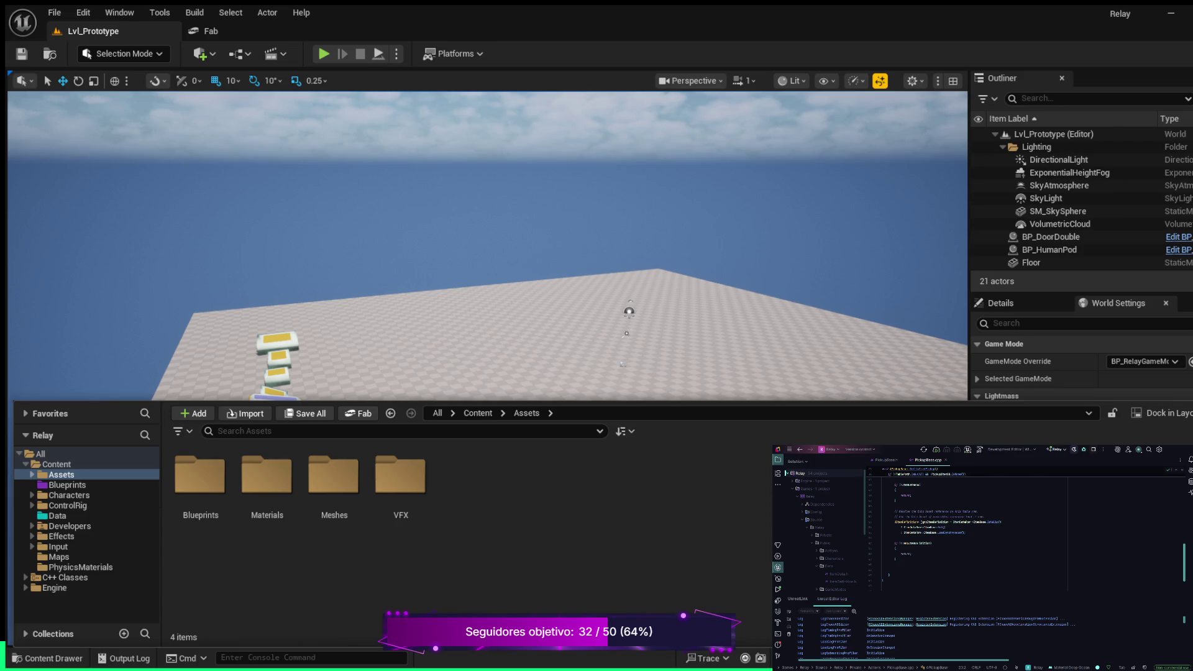
Bring up PickupBase.h to view the pickup's class declaration.
{"action": "left_click", "coordinate": [883, 460]}
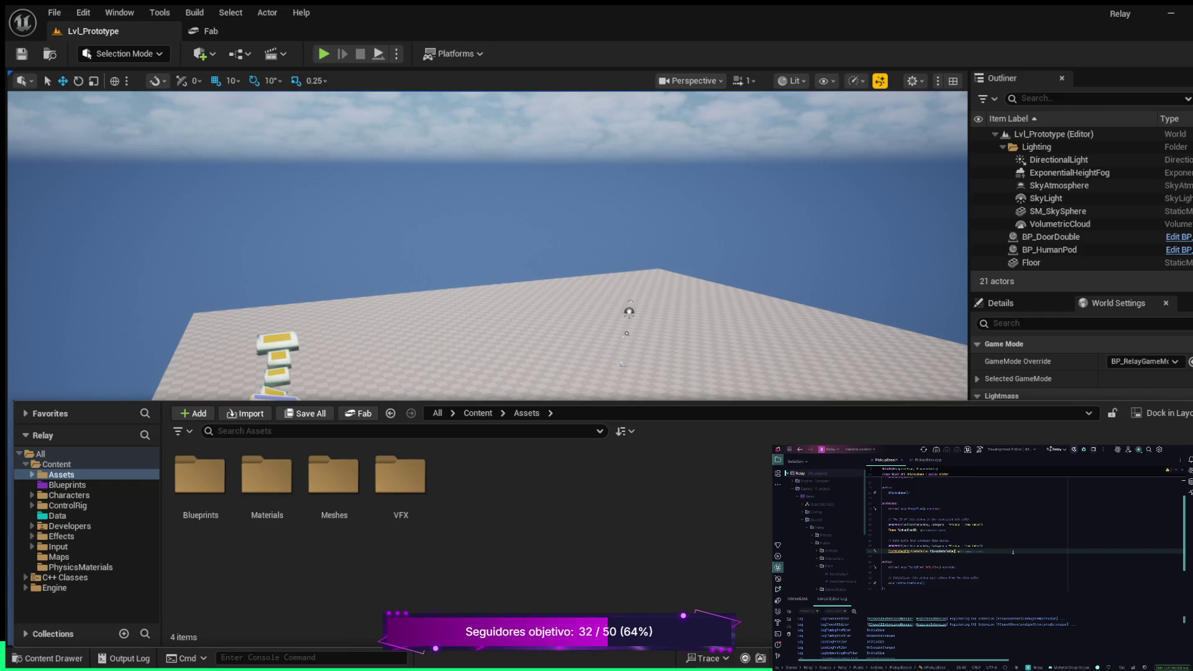
Below the TSoftObjectPtr line, add a comment and a UPROPERTY changed from EditInstanceOnly to VisibleAnywhere.
{"action": "key", "text": "Return"}
{"action": "key", "text": "Return"}
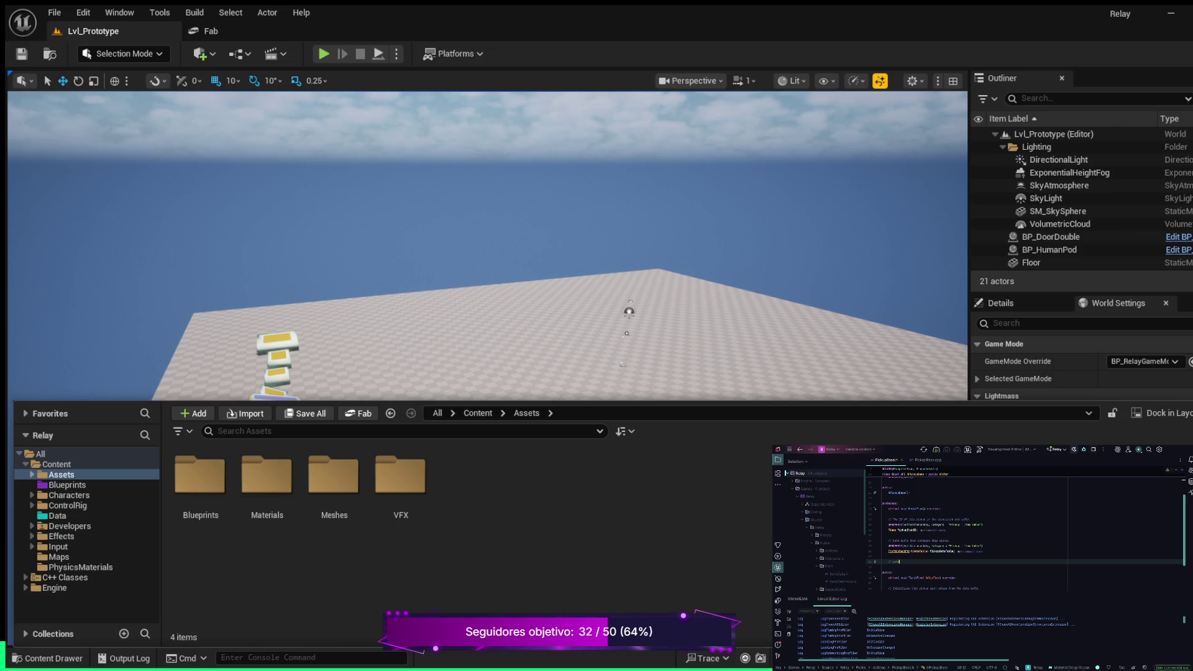
{"action": "type", "text": "se"}
{"action": "key", "text": "Return"}
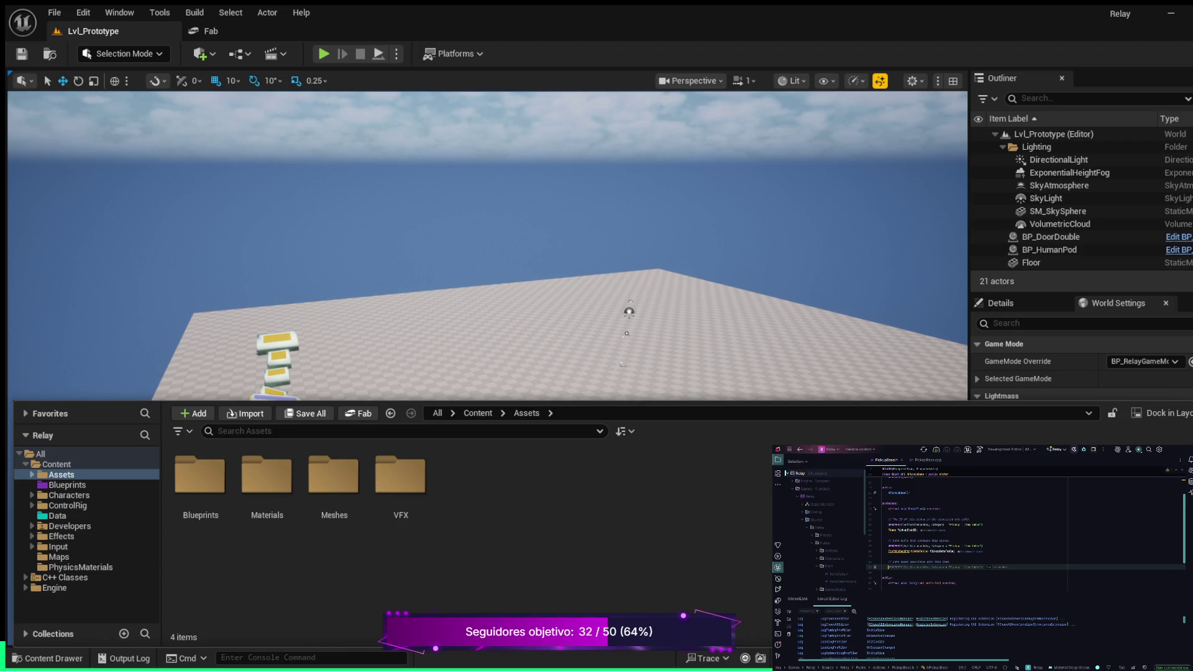
{"action": "key", "text": "Tab"}
{"action": "key", "text": "ctrl+BackSpace"}
{"action": "key", "text": "ctrl+BackSpace"}
{"action": "key", "text": "Delete"}
{"action": "type", "text": "VisibleAnywhere,"}
Start the member declaration beneath the new VisibleAnywhere UPROPERTY.
{"action": "key", "text": "Return"}
{"action": "type", "text": "U"}
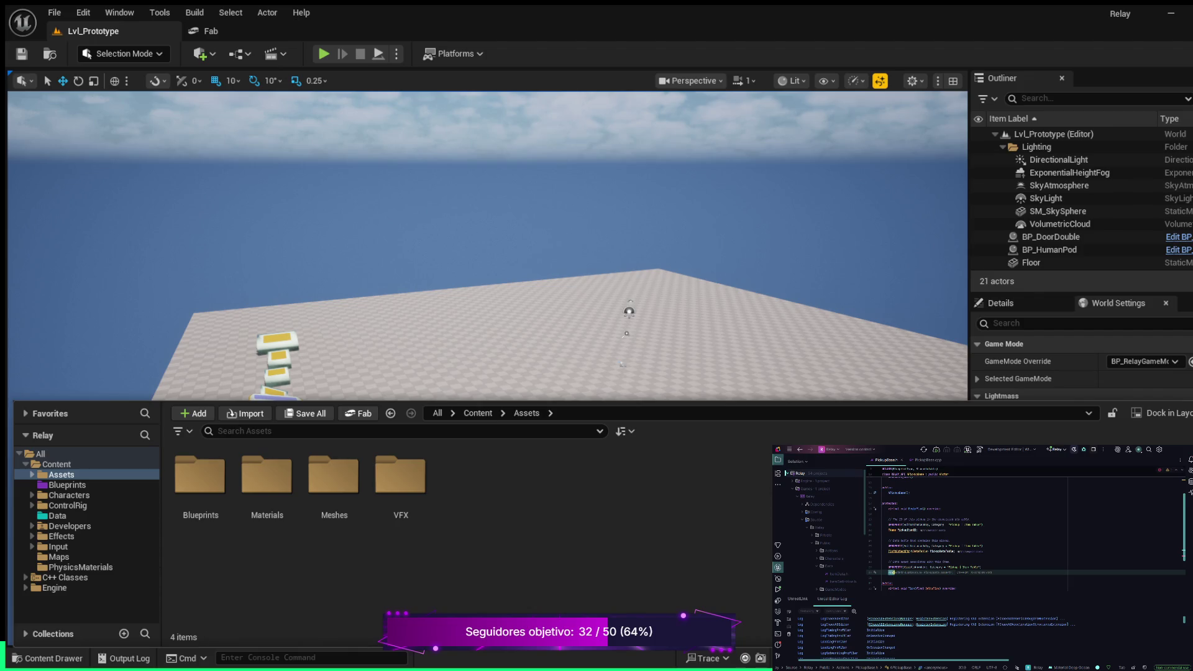
{"action": "key", "text": "Tab"}
{"action": "key", "text": "ctrl+z"}
Finish the PickupMesh member declaration in PickupBase.h using Rider's suggested name.
{"action": "type", "text": "Int"}
{"action": "type", "text": "> PickupMesh;"}
{"action": "type", "text": ";"}
{"action": "key", "text": "Return"}
{"action": "key", "text": "Tab"}
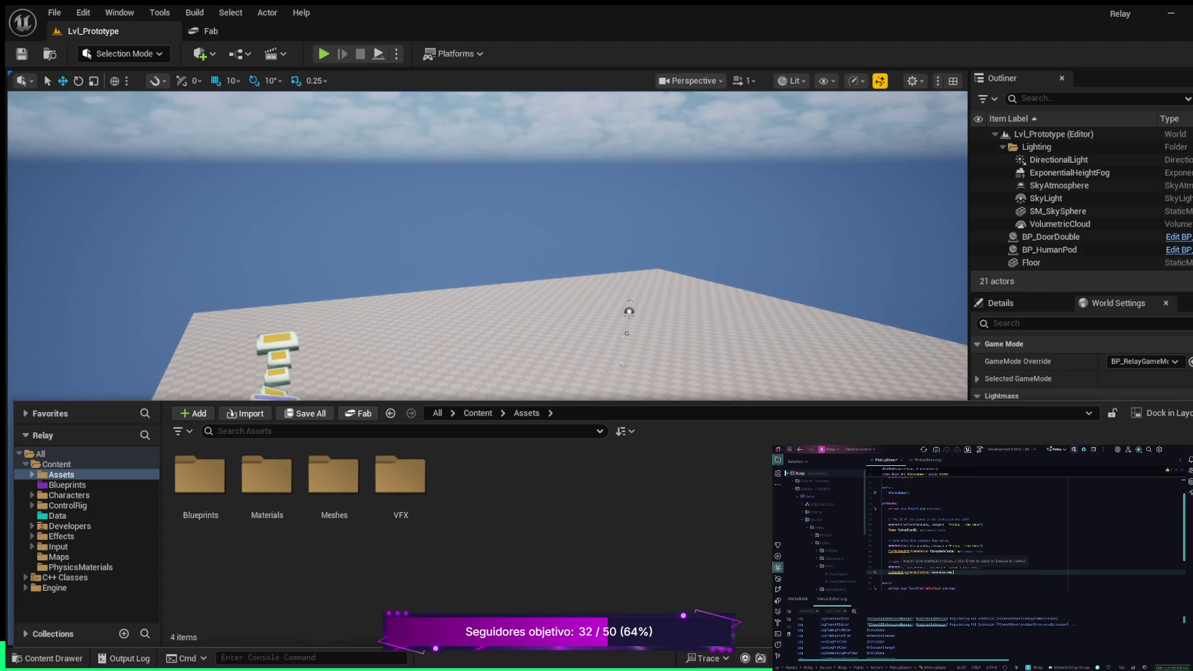
{"action": "key", "text": "Escape"}
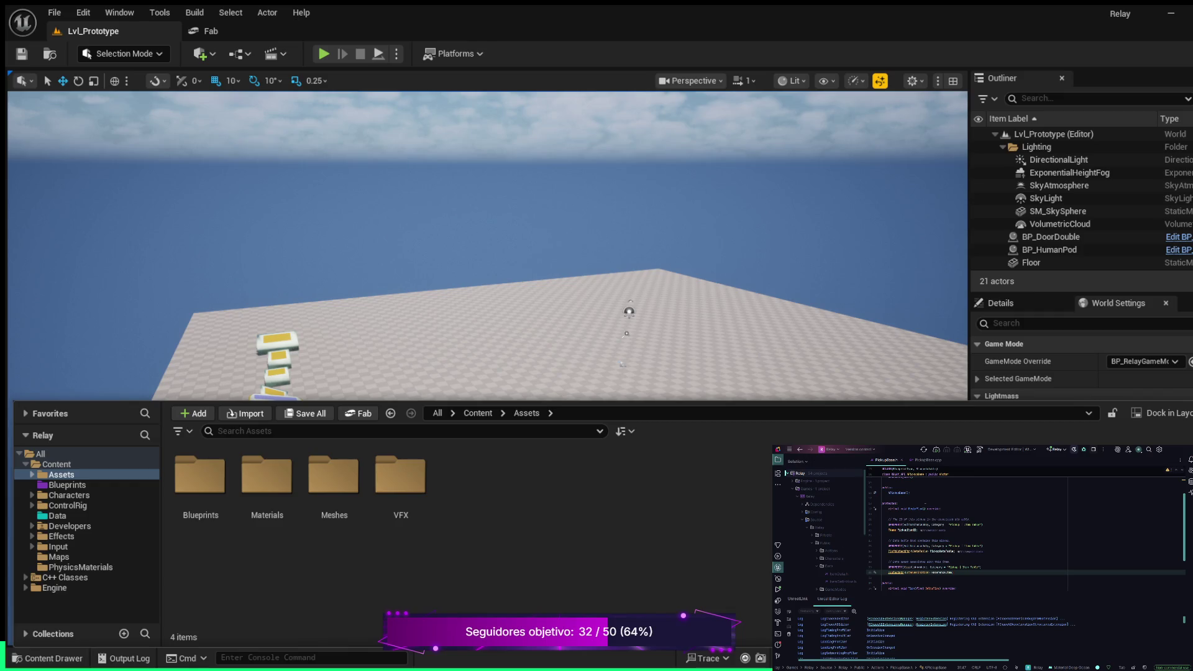
In PickupBase.cpp, add a NewObject<UItemDefinition>() assignment with a blank line above it.
{"action": "left_click", "coordinate": [928, 460]}
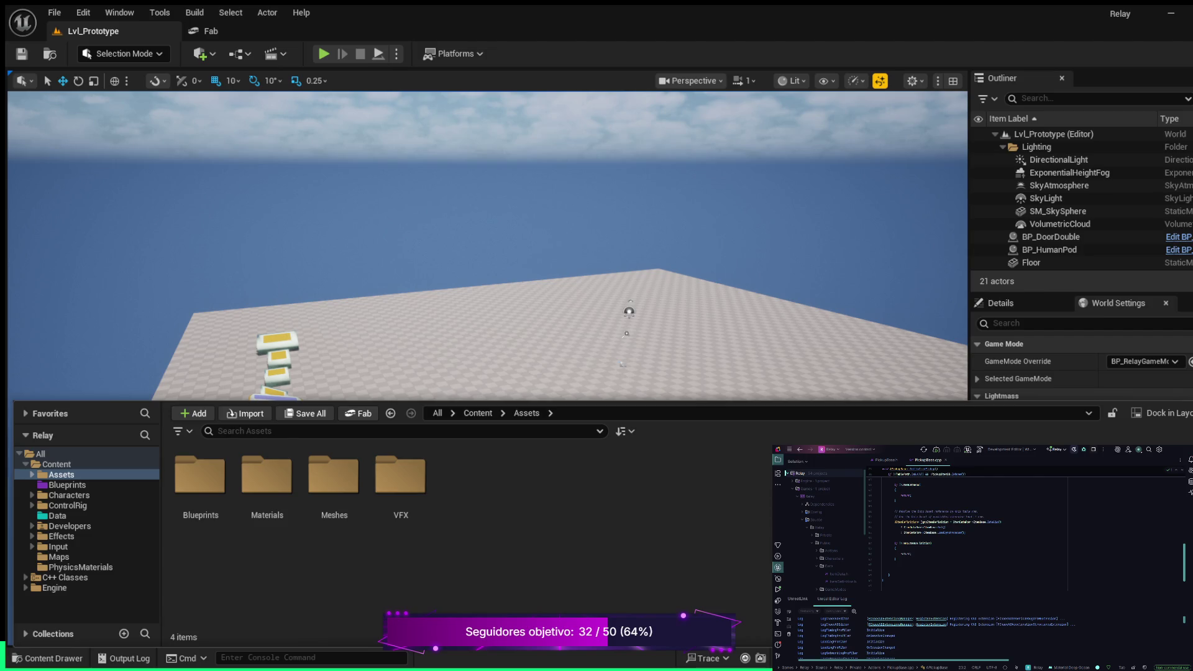
{"action": "left_click", "coordinate": [937, 558]}
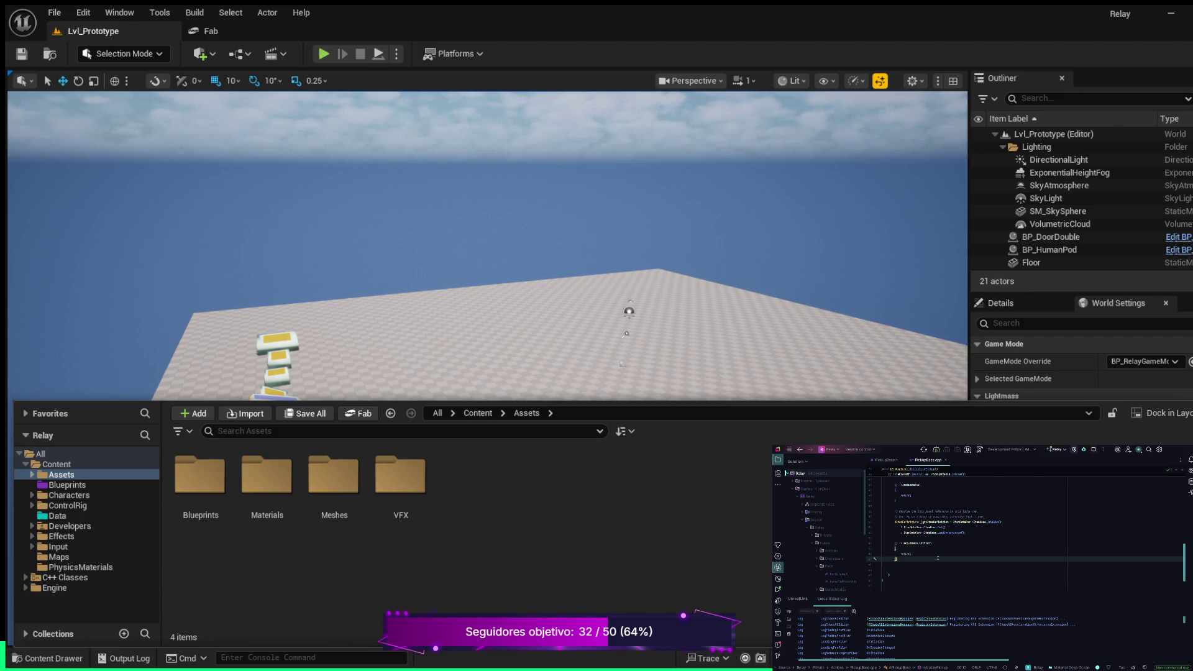
{"action": "key", "text": "Down"}
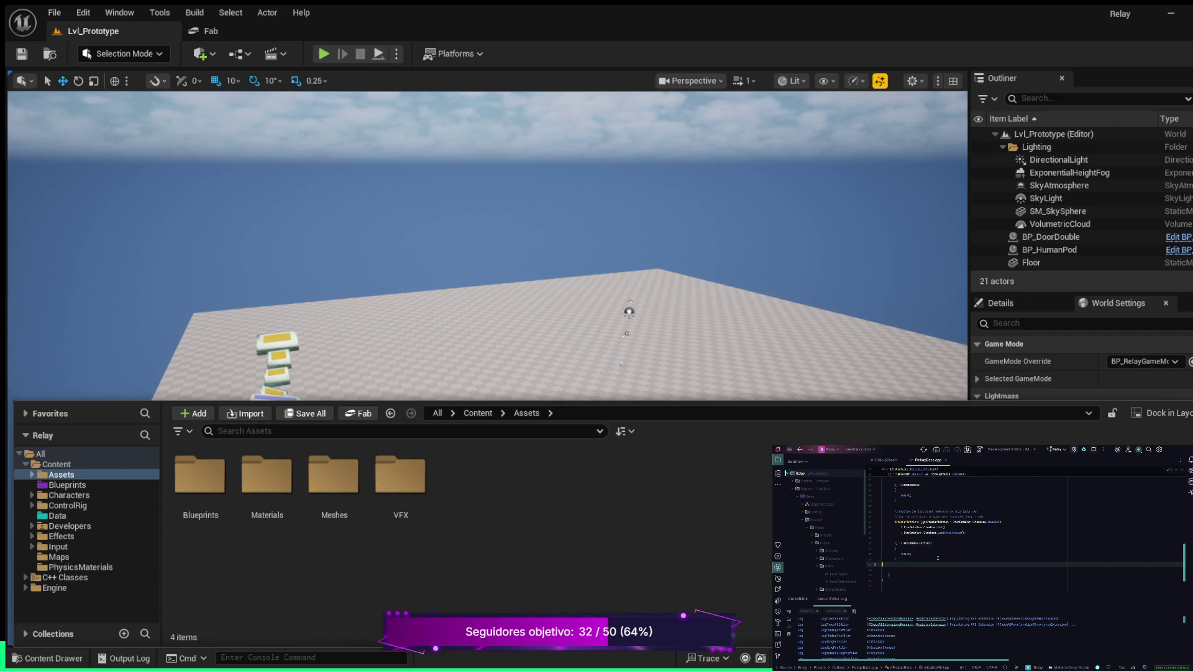
{"action": "key", "text": "Return"}
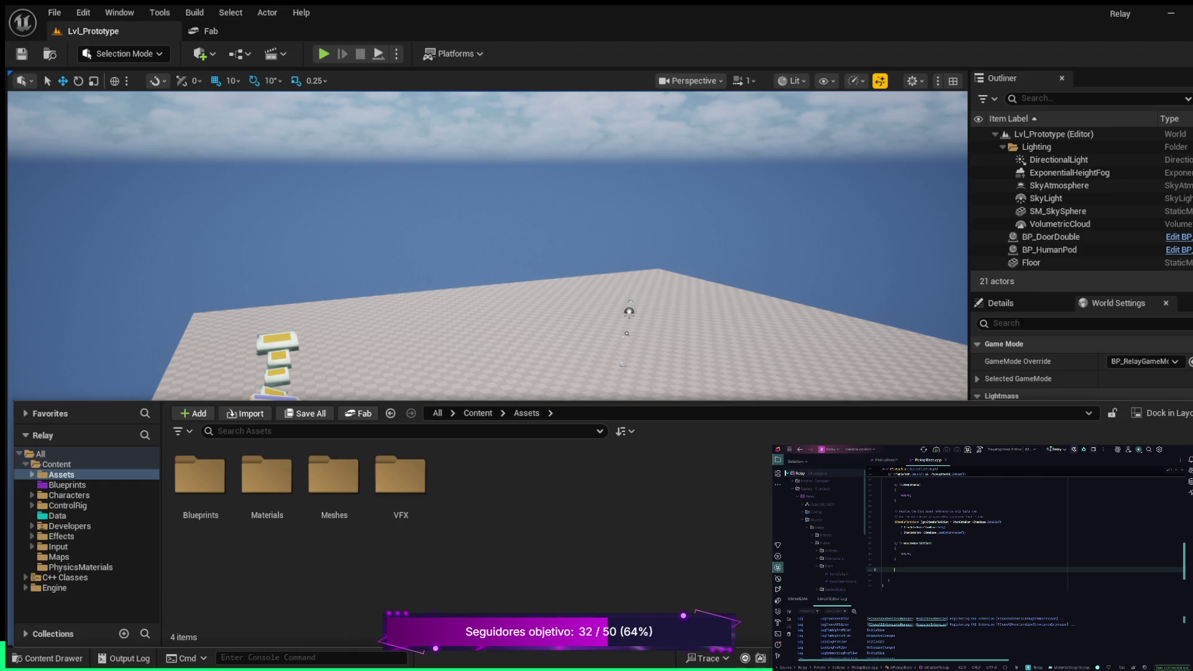
{"action": "type", "text": "I"}
{"action": "type", "text": " ="}
{"action": "key", "text": "Tab"}
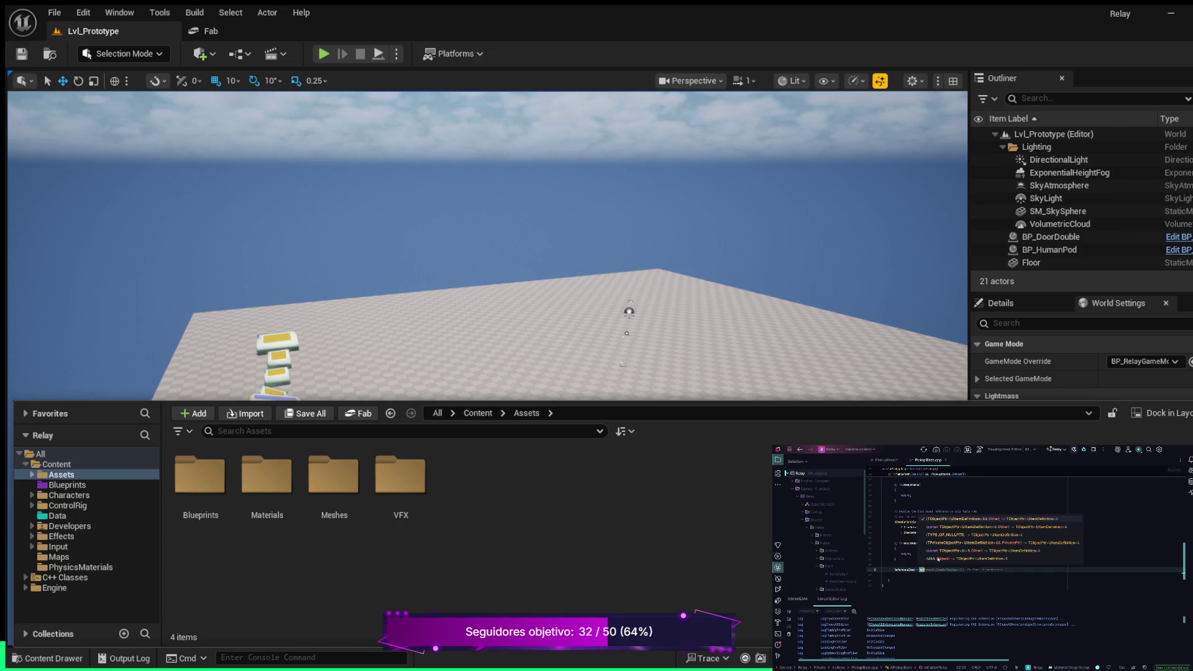
{"action": "type", "text": ";"}
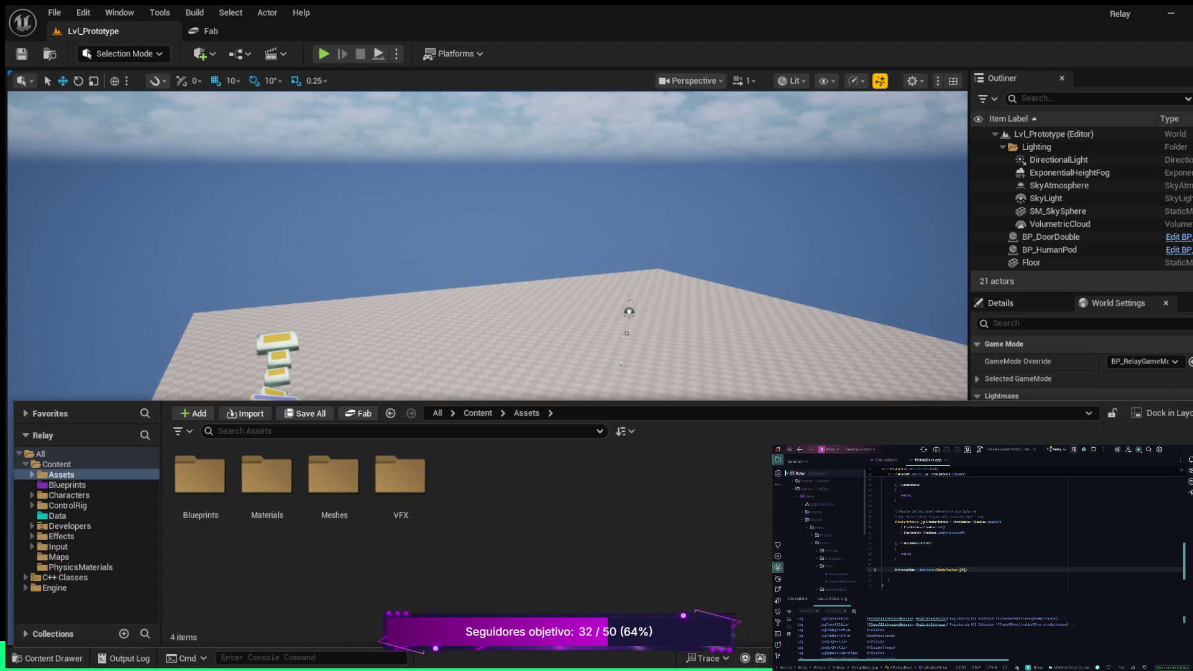
{"action": "type", "text": " //"}
{"action": "key", "text": "ctrl+alt+Return"}
Below the NewObject line, add assignments copying ItemType from ItemData into the new item.
{"action": "key", "text": "Return"}
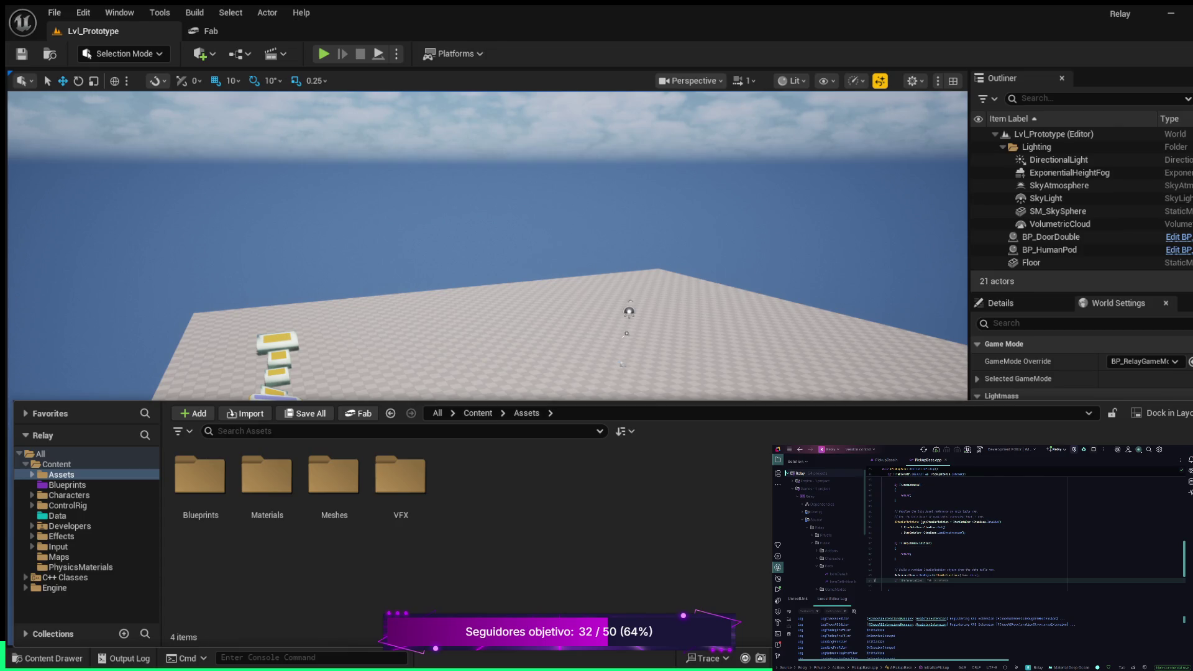
{"action": "type", "text": "I"}
{"action": "key", "text": "Return"}
{"action": "type", "text": "-"}
{"action": "type", "text": "T"}
{"action": "type", "text": "("}
{"action": "type", "text": ")"}
{"action": "key", "text": "Return"}
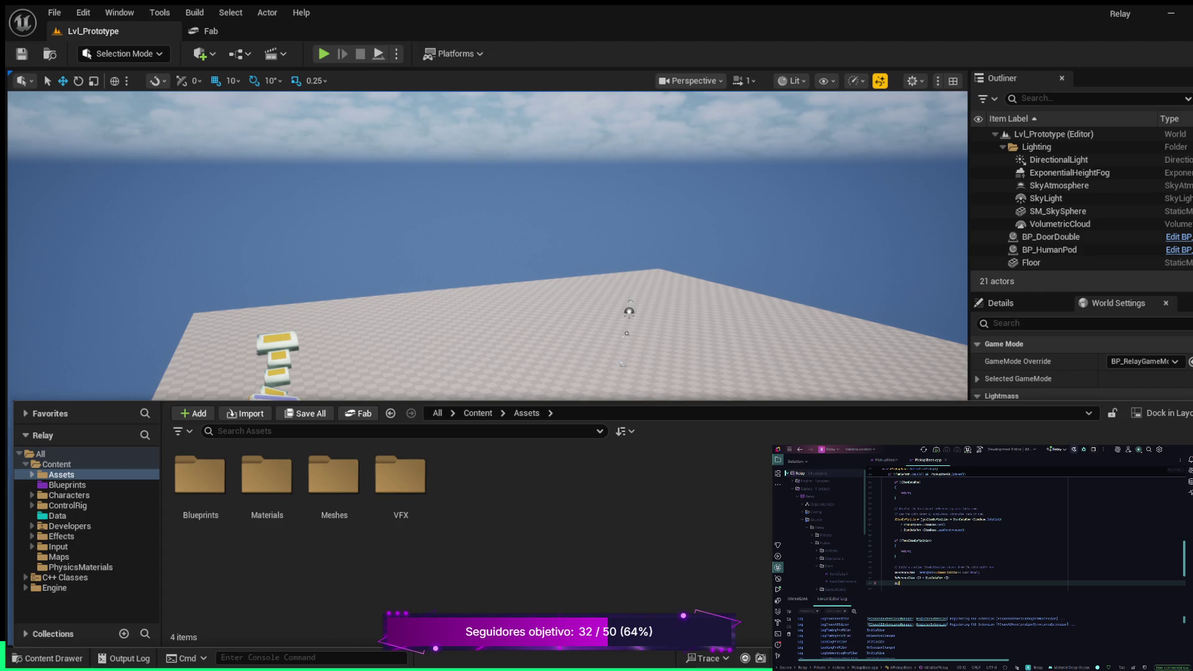
{"action": "type", "text": "utData"}
{"action": "type", "text": " ItemData"}
{"action": "type", "text": "->Ite"}
{"action": "type", "text": "m"}
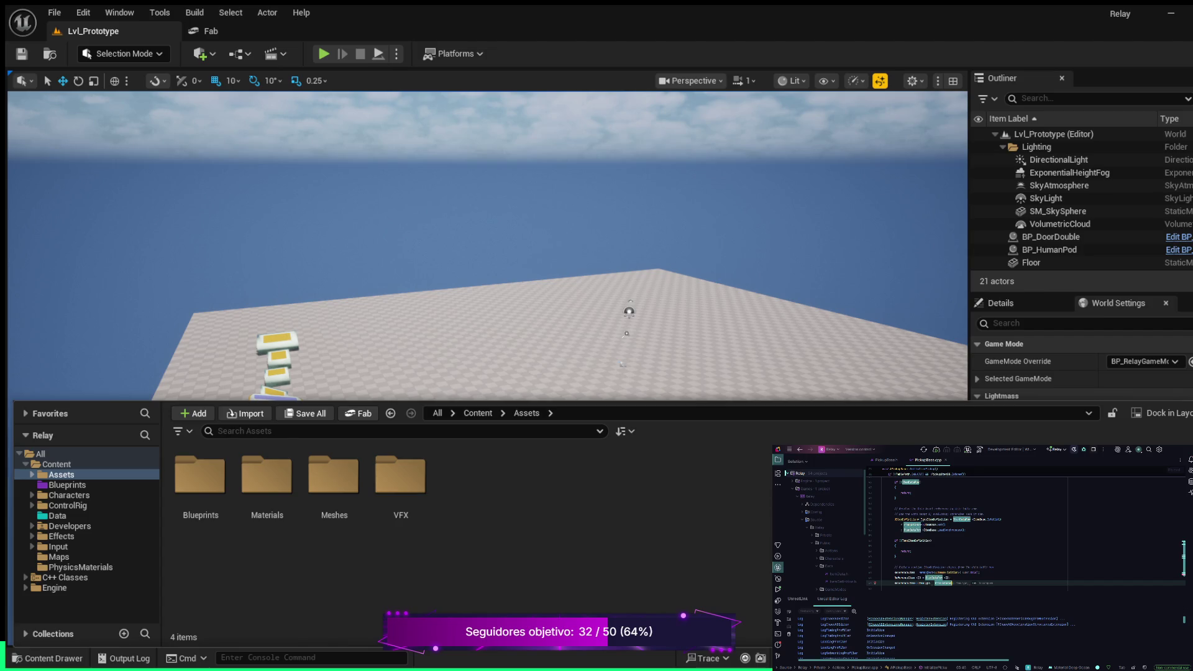
{"action": "key", "text": "Return"}
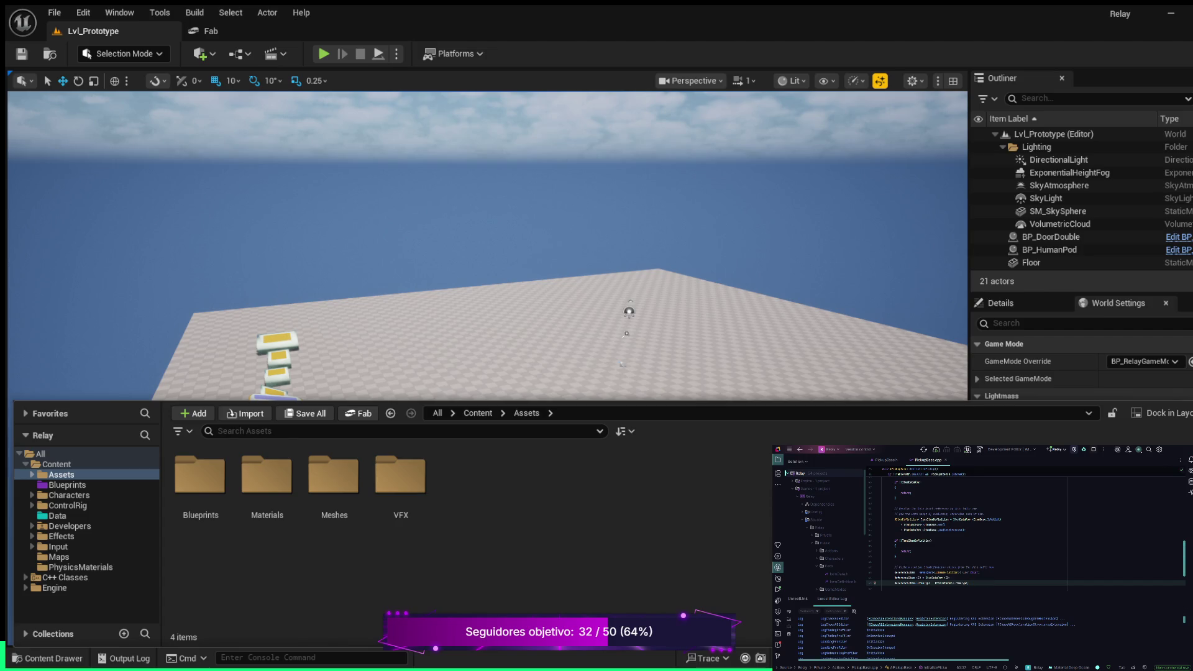
Add further NewItem member assignments and begin a NewItem->Init call.
{"action": "key", "text": "Return"}
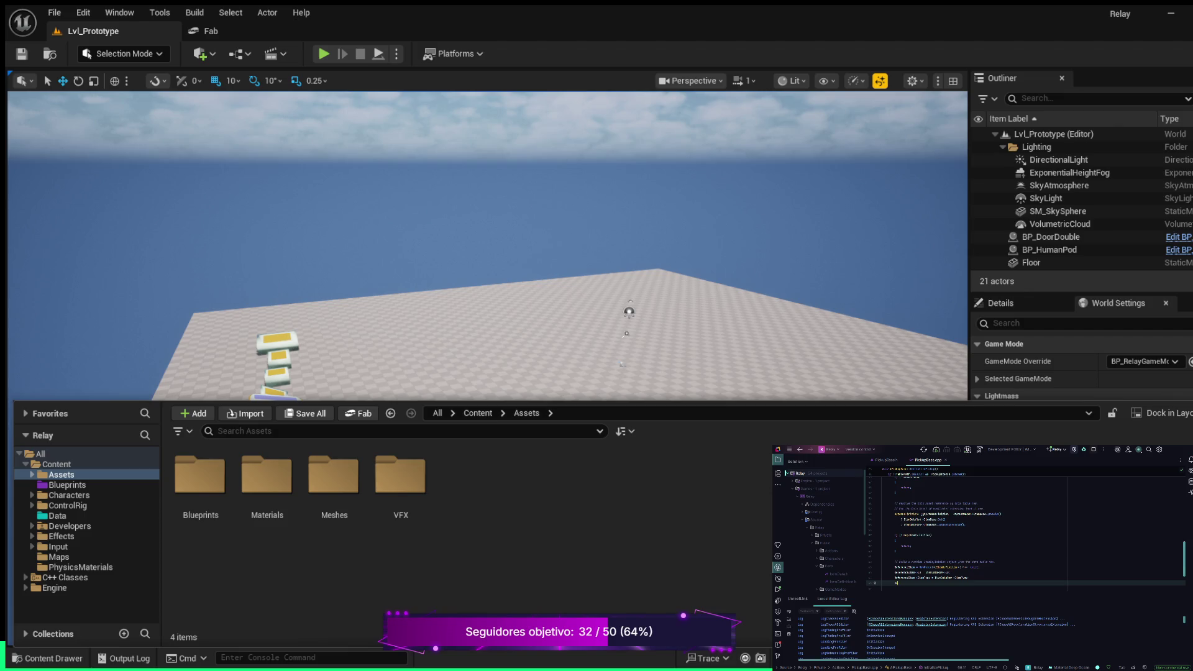
{"action": "type", "text": "ewItem->"}
{"action": "type", "text": "Item"}
{"action": "key", "text": "Tab"}
{"action": "key", "text": "Return"}
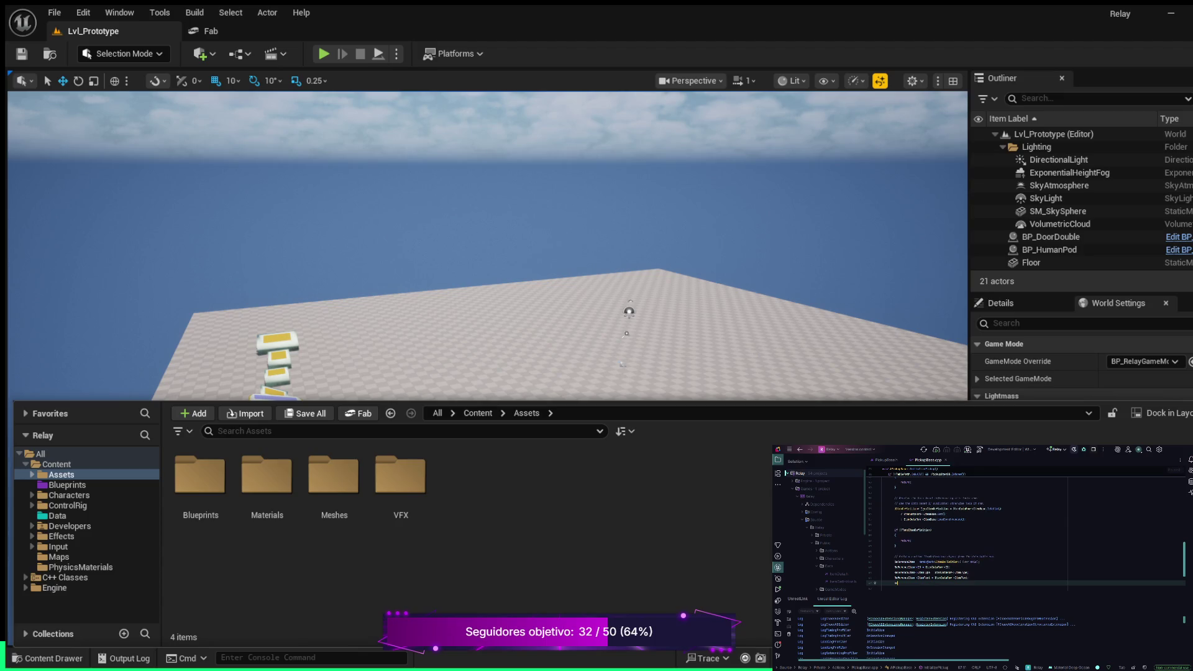
{"action": "type", "text": "ewItem->"}
{"action": "type", "text": "Init"}
Complete the NewItem->Init call and insert Rider's suggested statement below the earlier comment.
{"action": "key", "text": "Tab"}
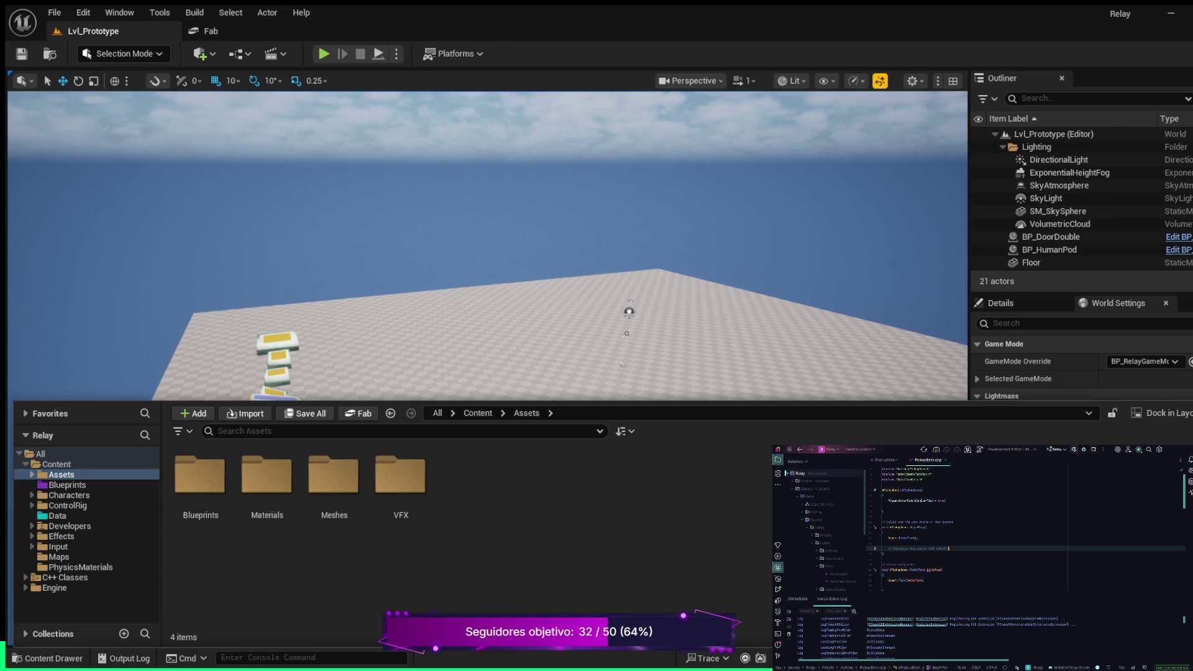
{"action": "key", "text": "Return"}
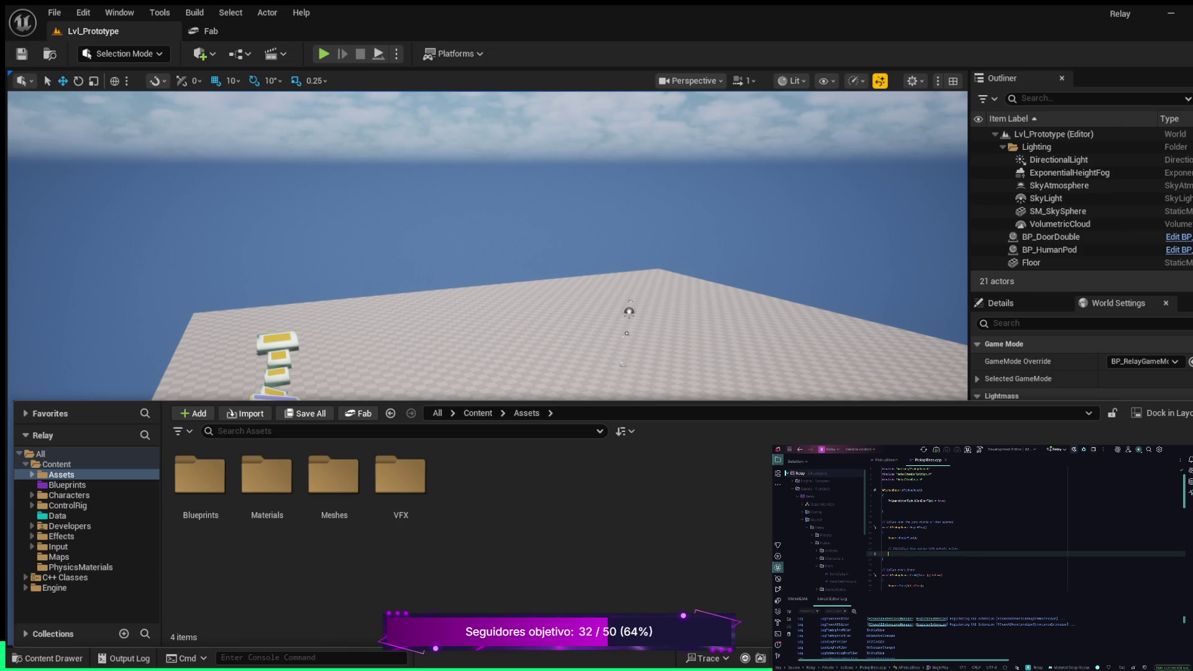
{"action": "key", "text": "Tab"}
{"action": "left_click", "coordinate": [996, 583]}
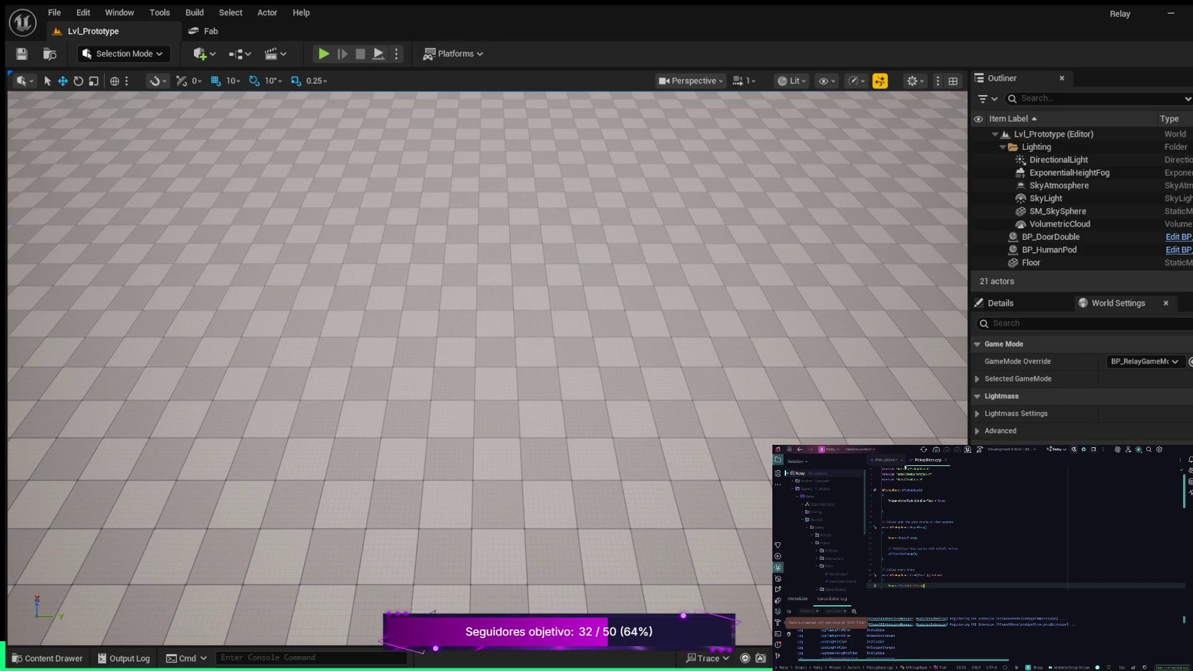
In PickupBase.h, add a UPROPERTY declaration for the item table below ReferenceItem.
{"action": "left_click", "coordinate": [889, 460]}
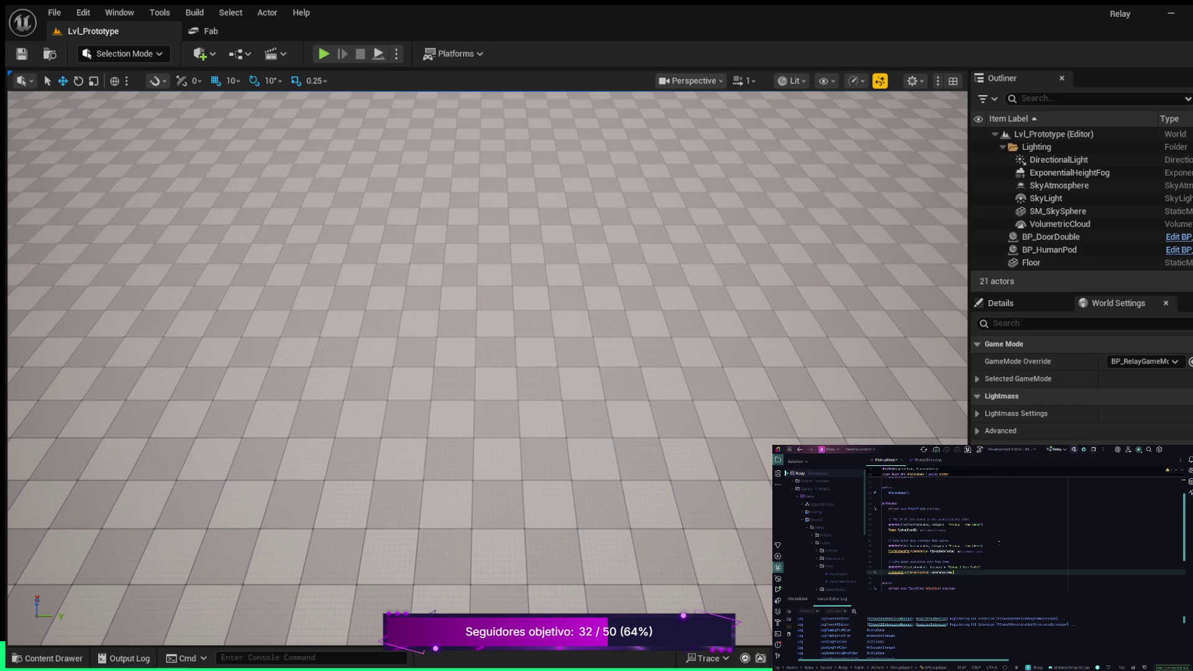
{"action": "scroll", "coordinate": [1000, 543], "scroll_direction": "up", "scroll_amount": 1}
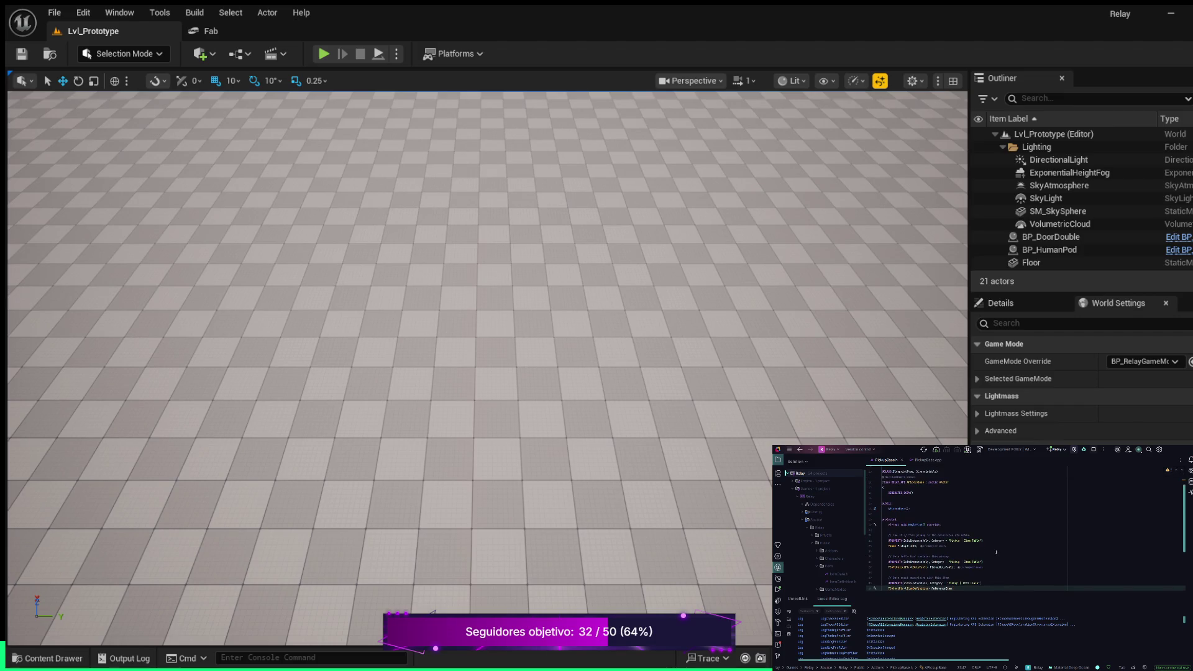
{"action": "scroll", "coordinate": [996, 549], "scroll_direction": "down", "scroll_amount": 2}
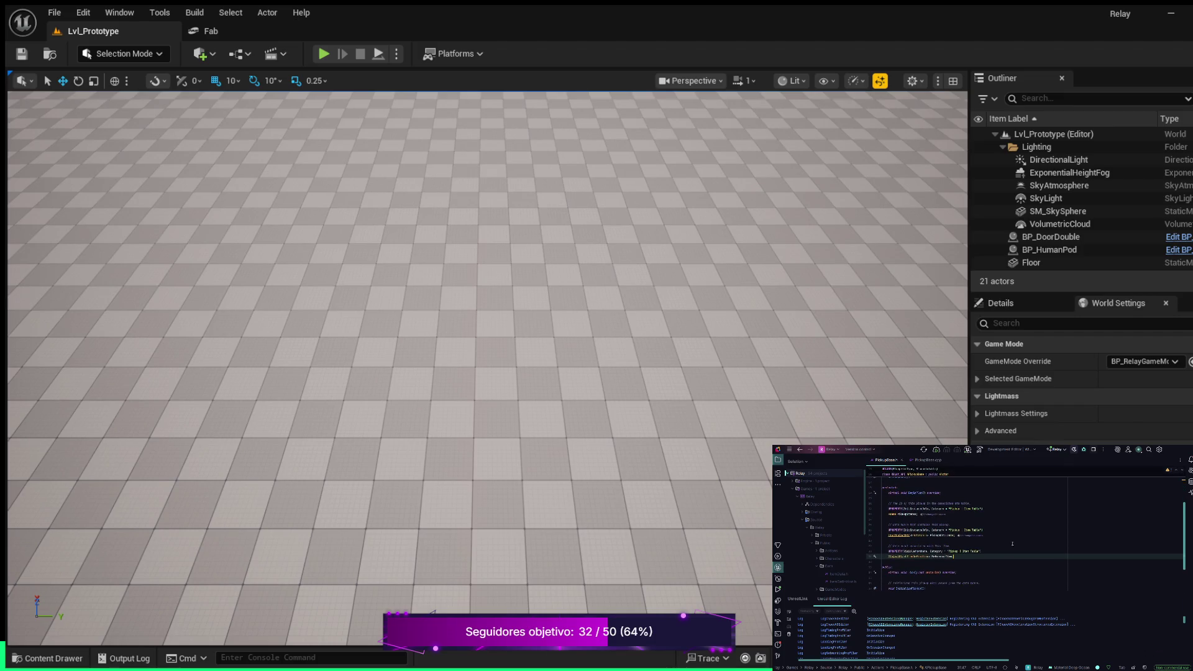
{"action": "key", "text": "Return"}
{"action": "key", "text": "Return"}
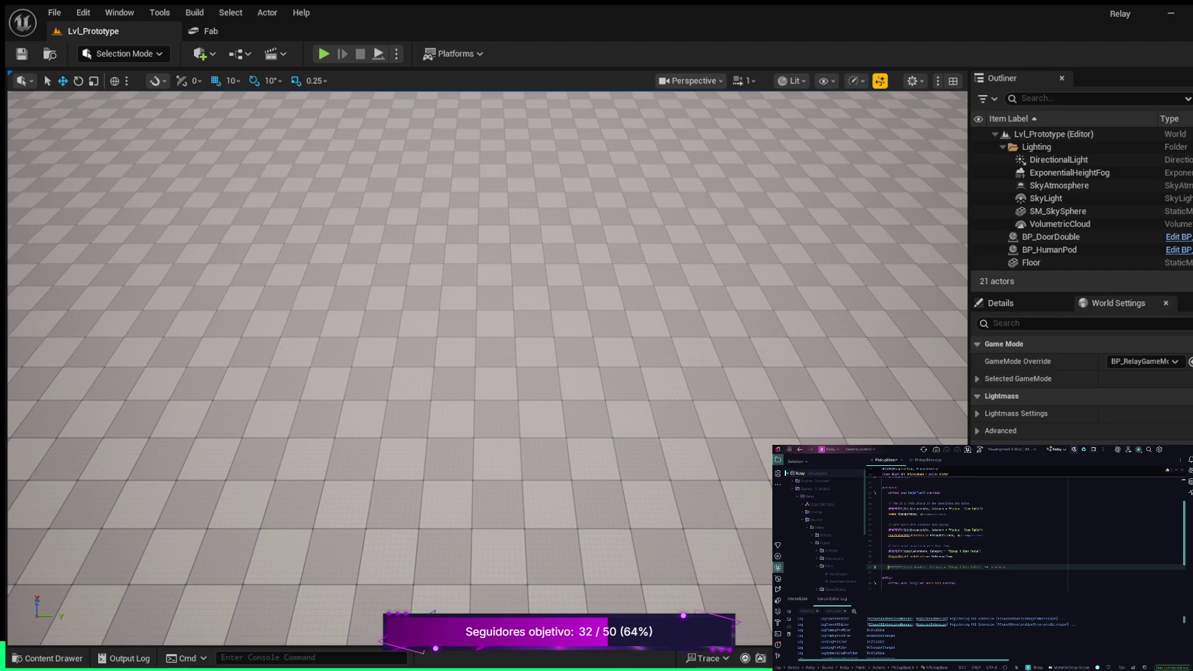
{"action": "key", "text": "Escape"}
{"action": "key", "text": "Return"}
{"action": "key", "text": "Tab"}
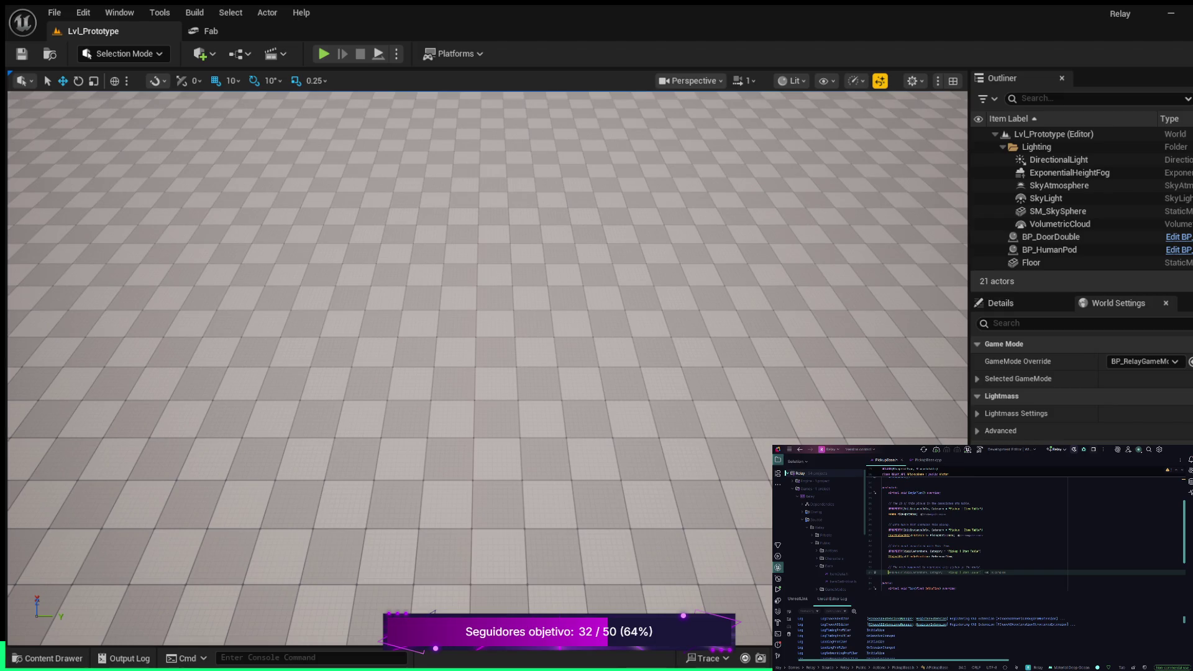
{"action": "type", "text": ")"}
Begin a TObjectPtr< component property declaration on the next line.
{"action": "key", "text": "Return"}
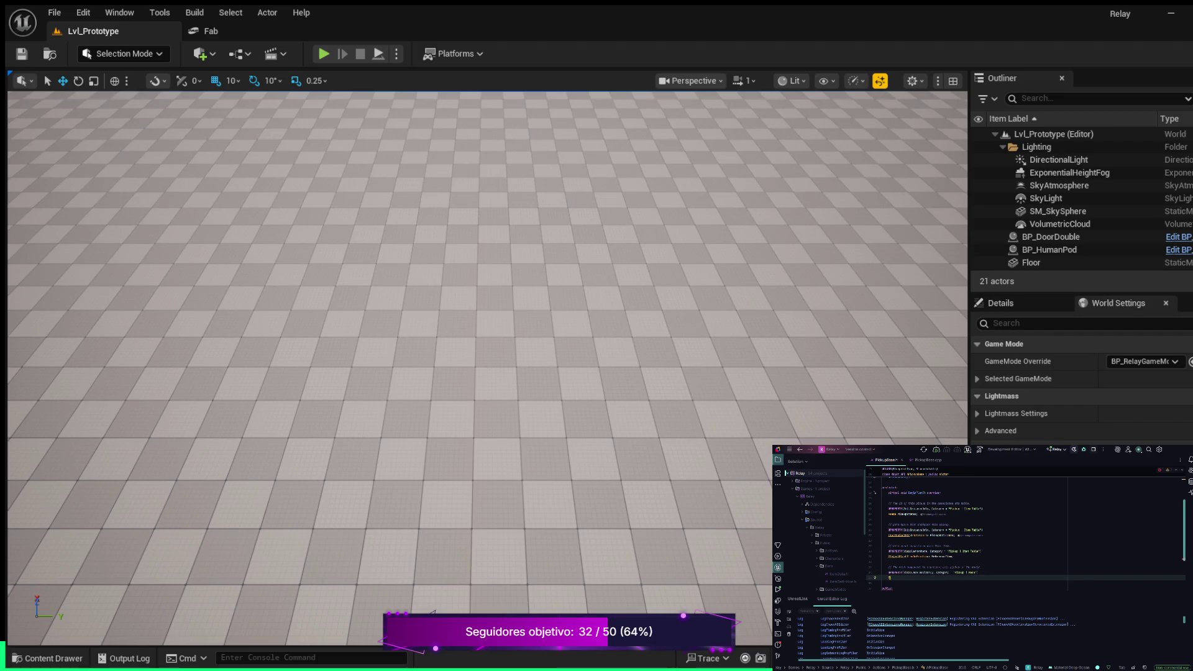
{"action": "key", "text": "Tab"}
{"action": "type", "text": "tat"}
{"action": "type", "text": "<"}
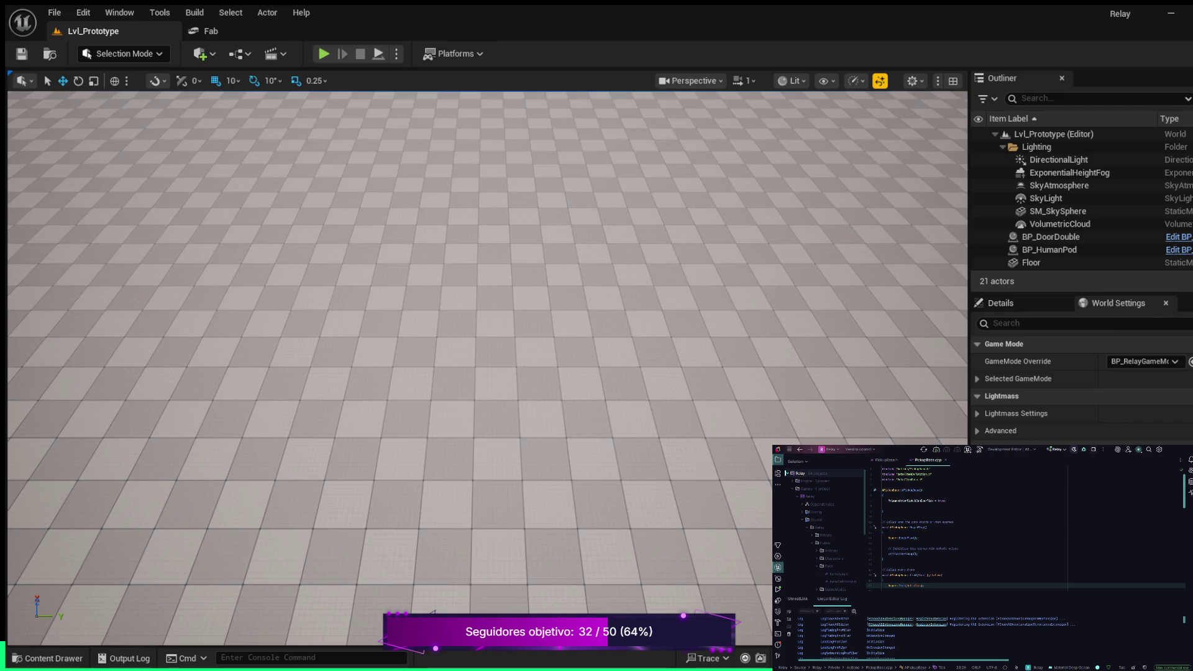
After bCanEverTick = true;, create PickupMeshComponent with CreateDefaultSubobject and TEXT("PickupMesh"), adding a line above.
{"action": "left_click", "coordinate": [960, 499]}
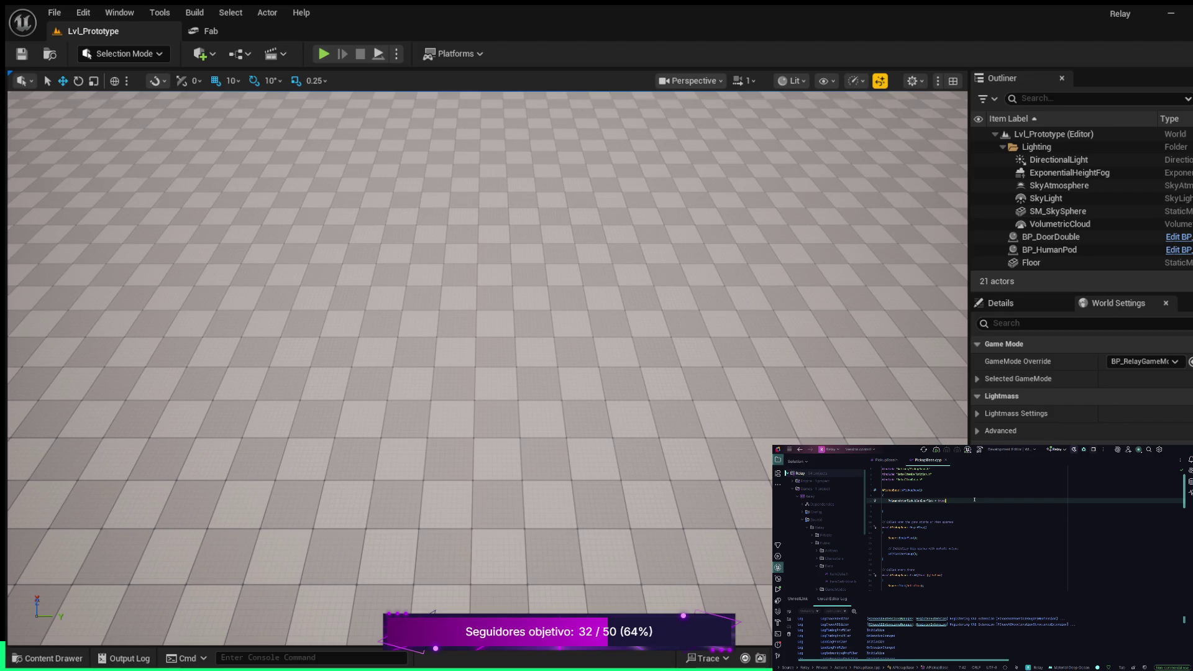
{"action": "key", "text": "Return"}
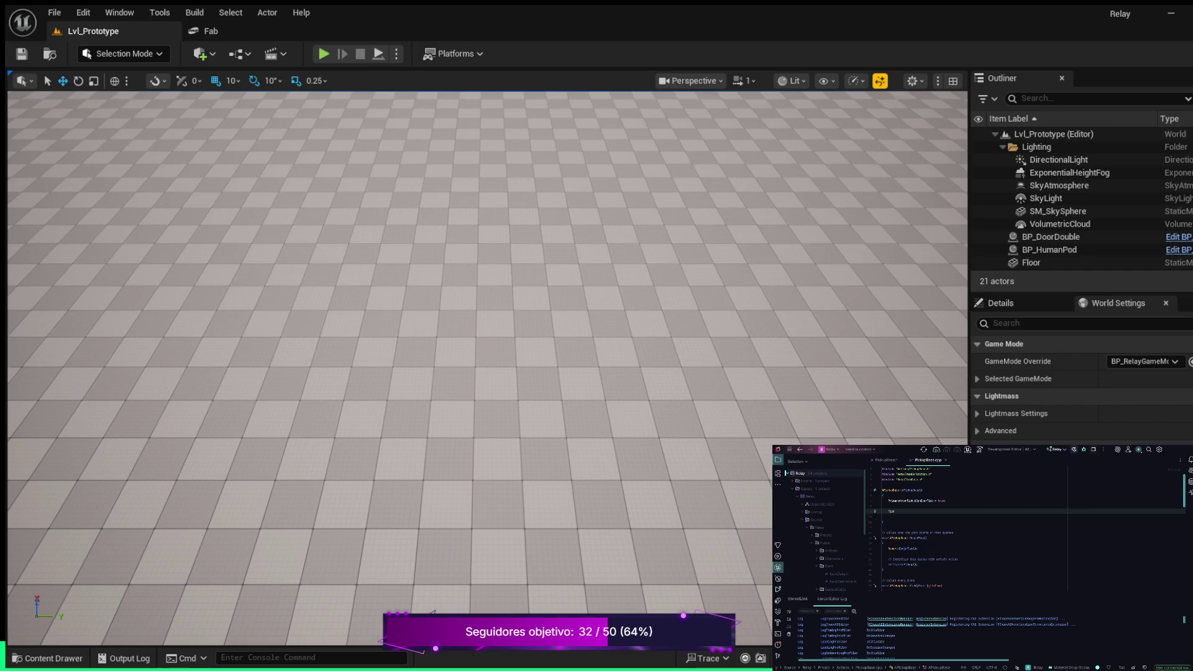
{"action": "type", "text": "kupMeshComponent = "}
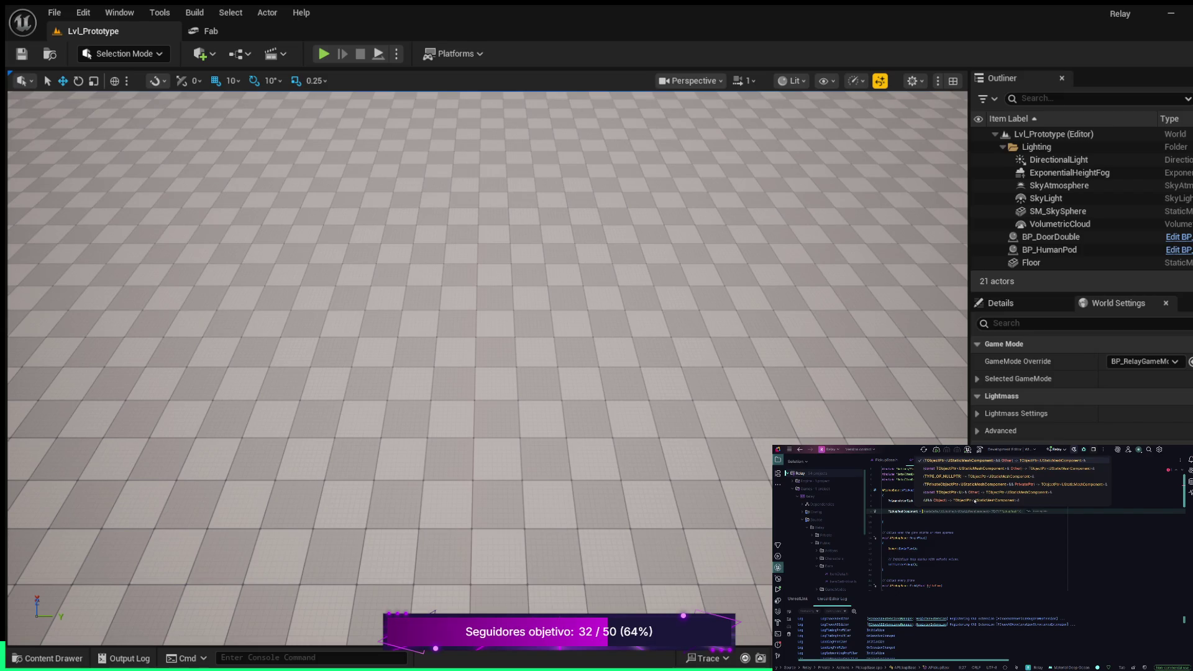
{"action": "type", "text": "Crea"}
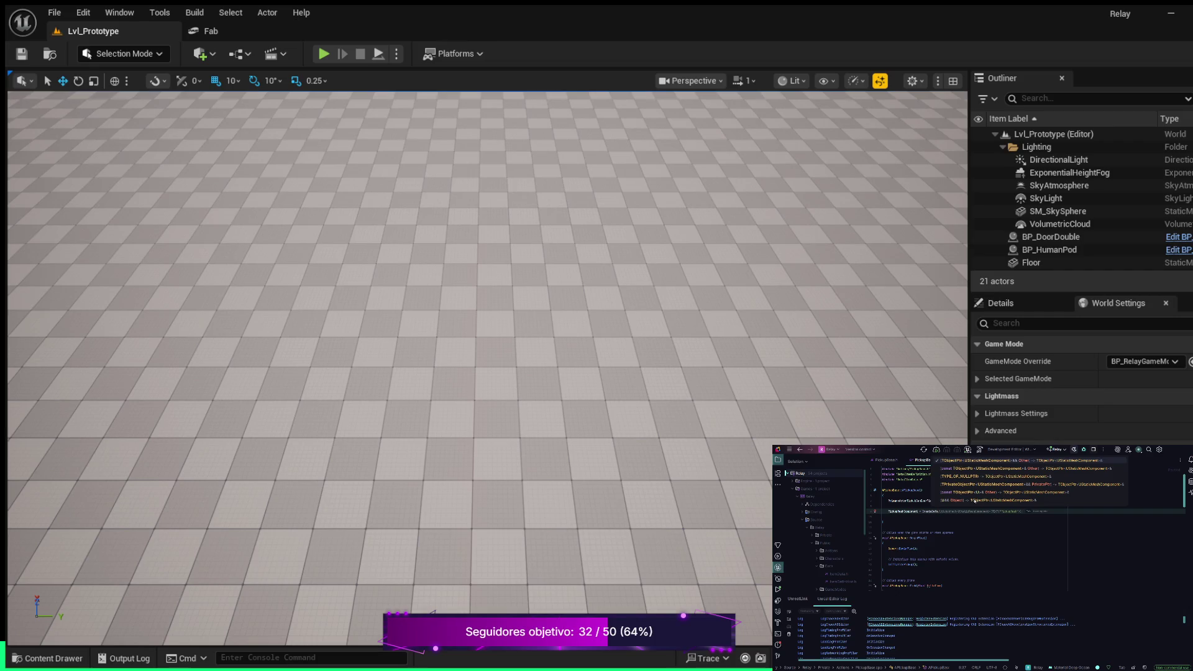
{"action": "key", "text": "Return"}
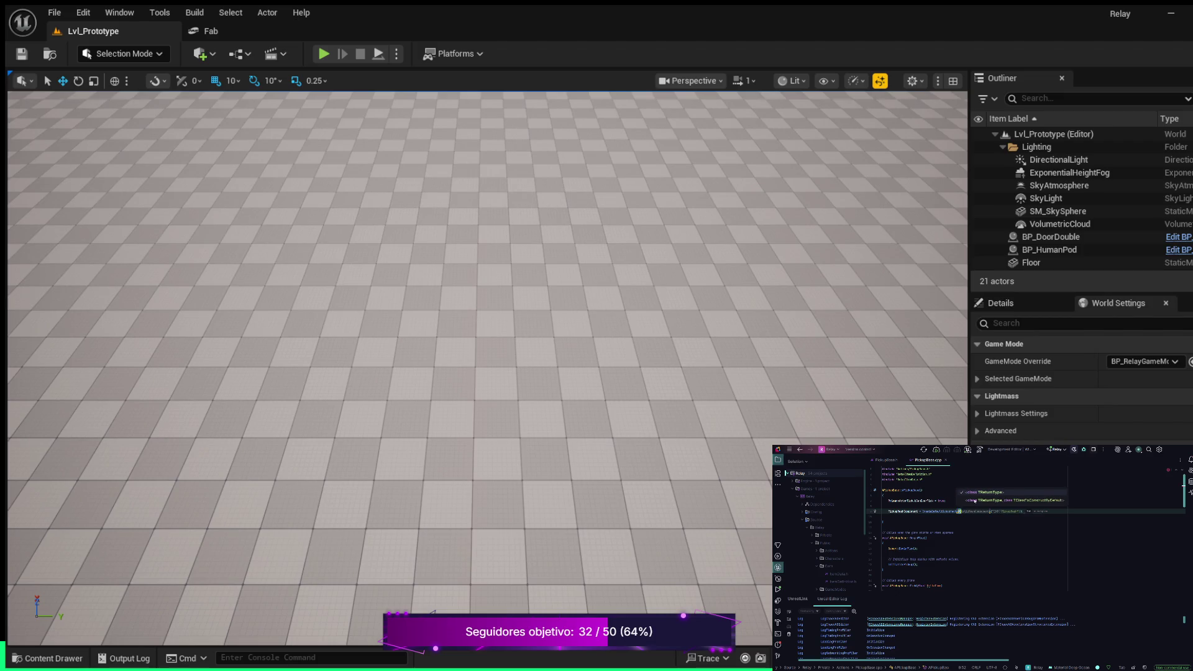
{"action": "key", "text": "Tab"}
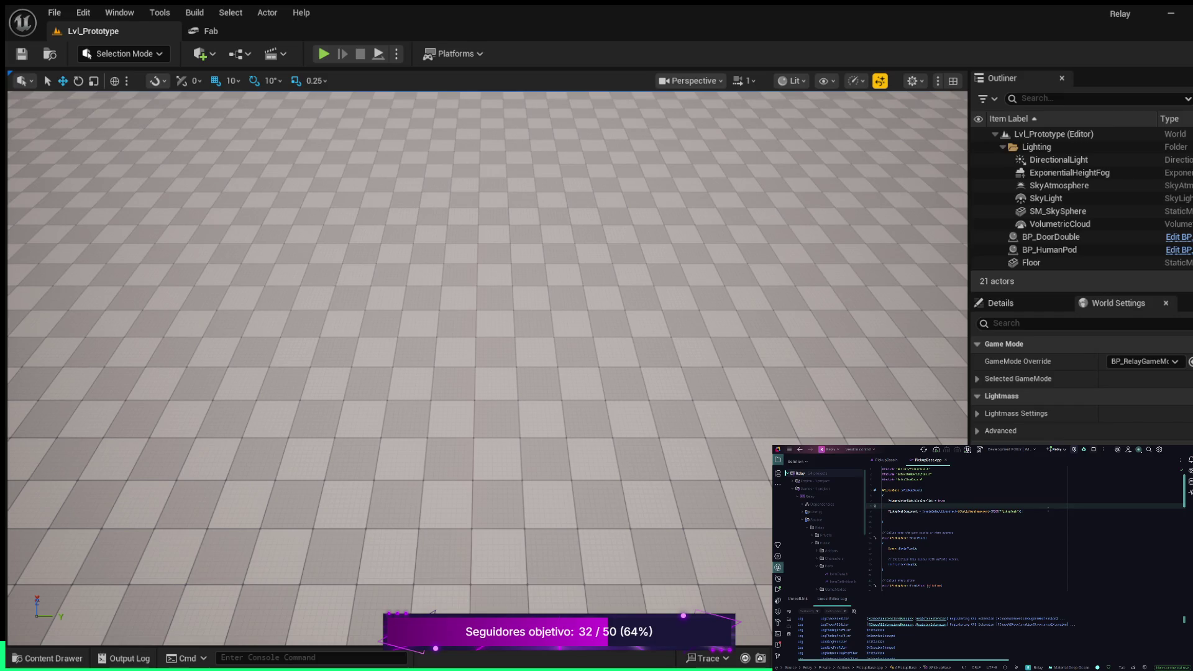
{"action": "key", "text": "Return"}
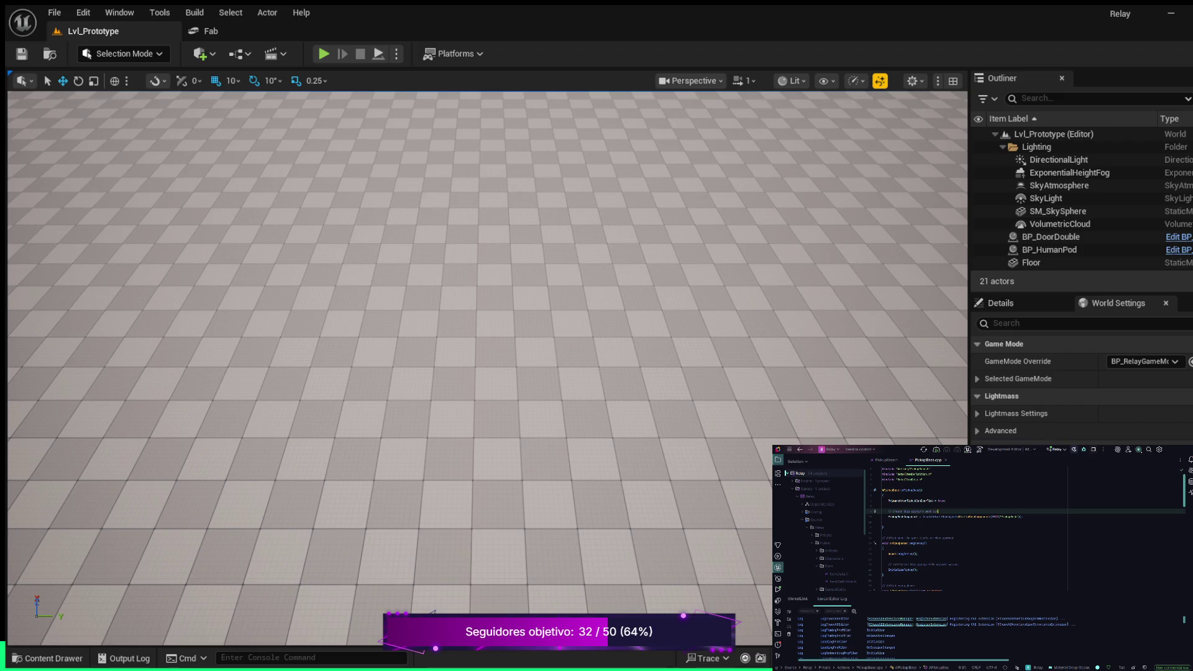
Add a comment and check(PickupMeshComponent != nullptr) below the mesh creation, then start another comment line.
{"action": "left_click", "coordinate": [1023, 516]}
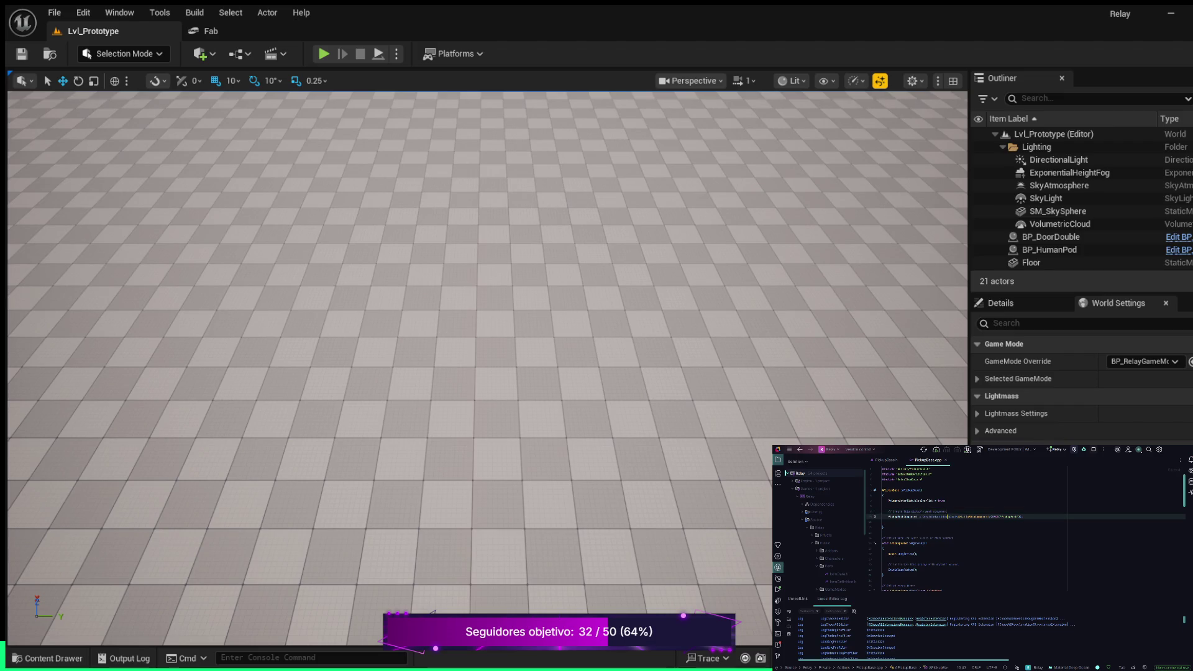
{"action": "key", "text": "Return"}
{"action": "key", "text": "Return"}
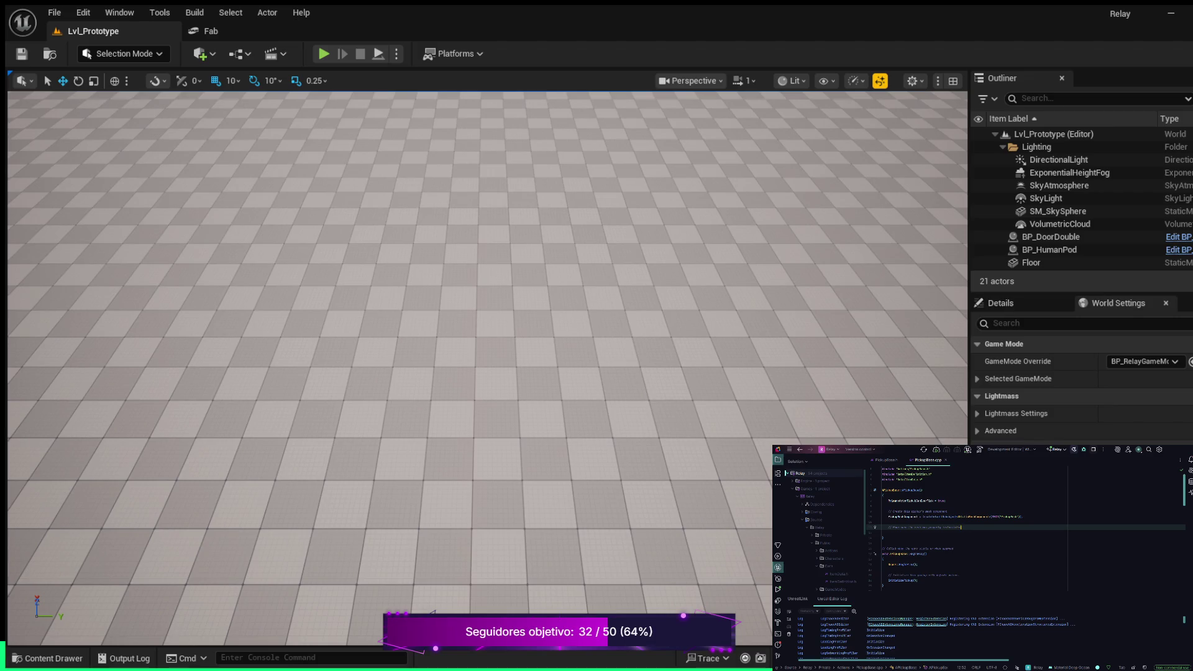
{"action": "key", "text": "Return"}
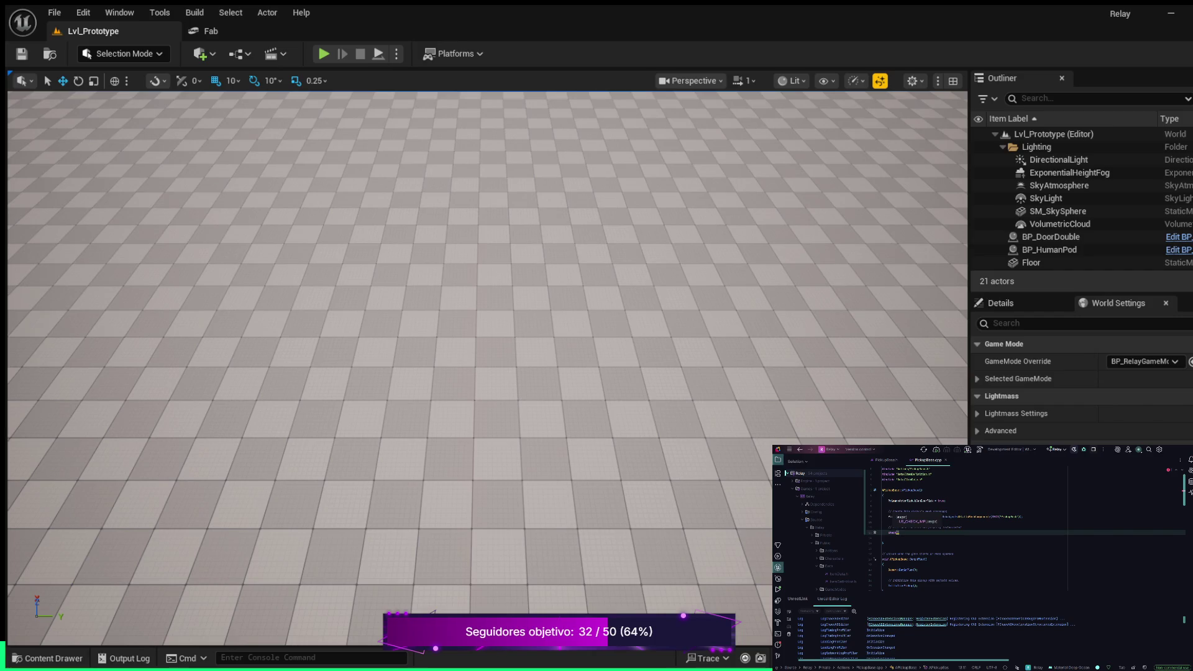
{"action": "type", "text": "("}
{"action": "key", "text": "Return"}
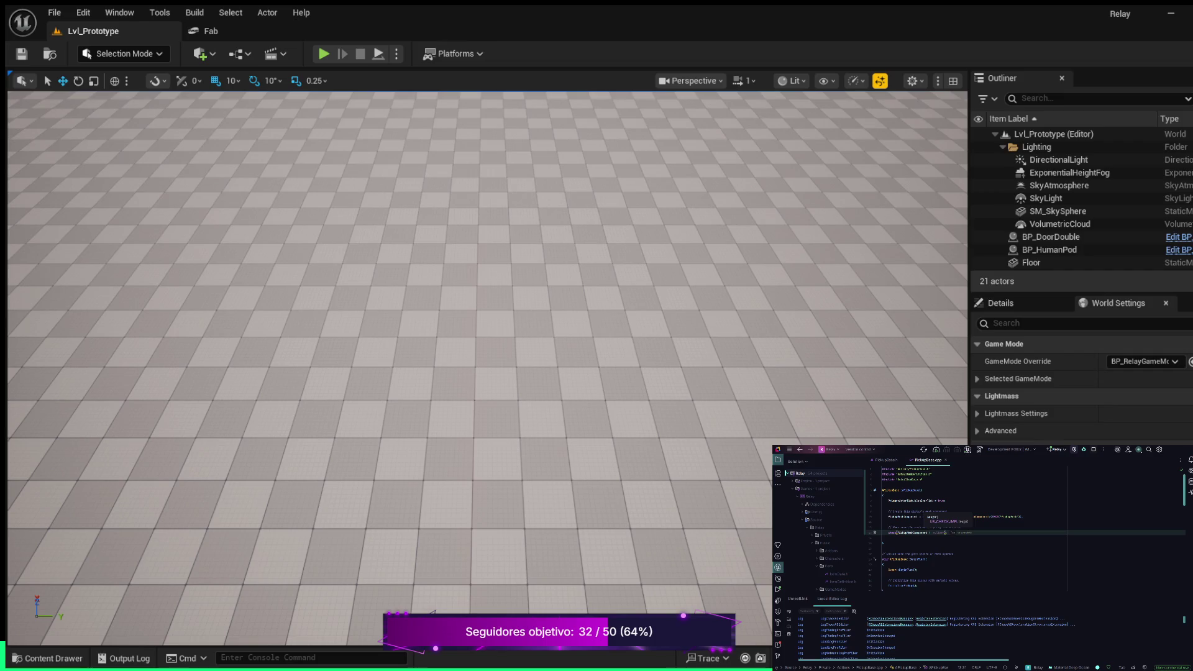
{"action": "key", "text": "Tab"}
{"action": "key", "text": "Return"}
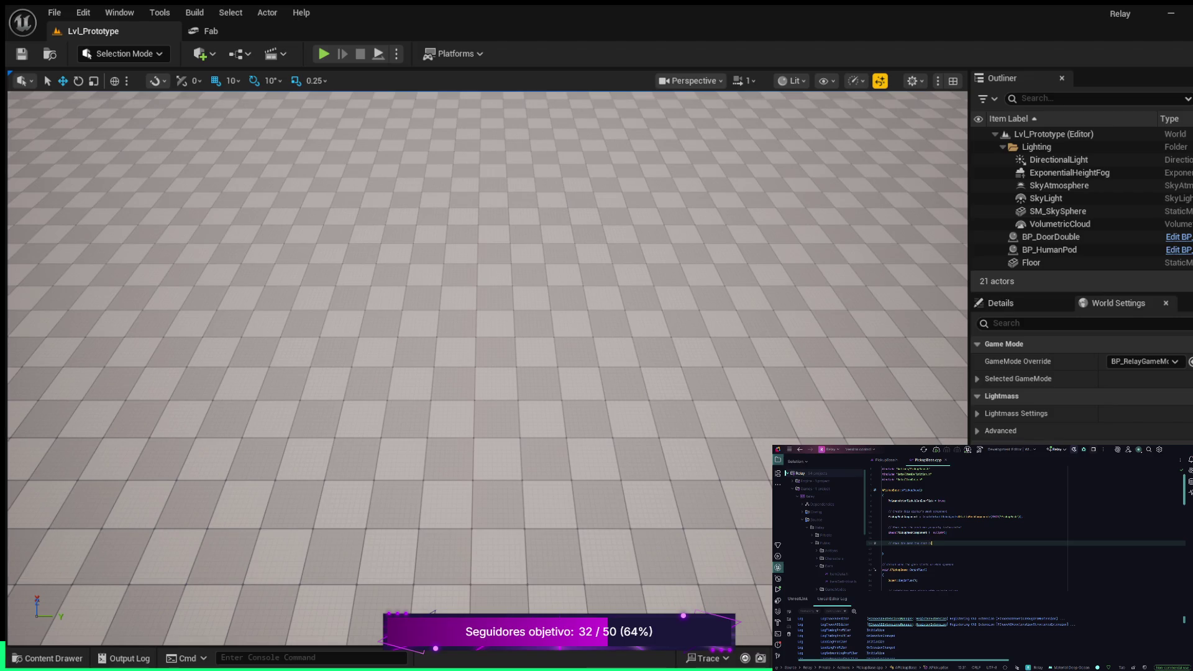
Add SetRootComponent(PickupMeshComponent) under the root-component comment.
{"action": "key", "text": "Return"}
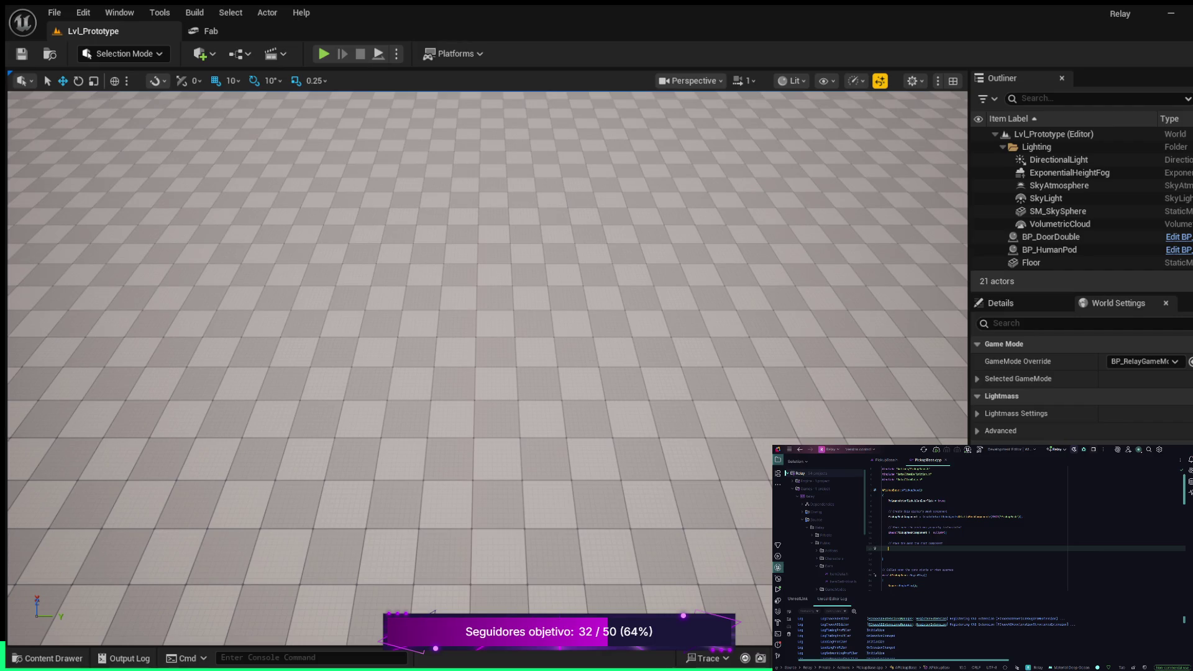
{"action": "type", "text": "o"}
{"action": "key", "text": "Tab"}
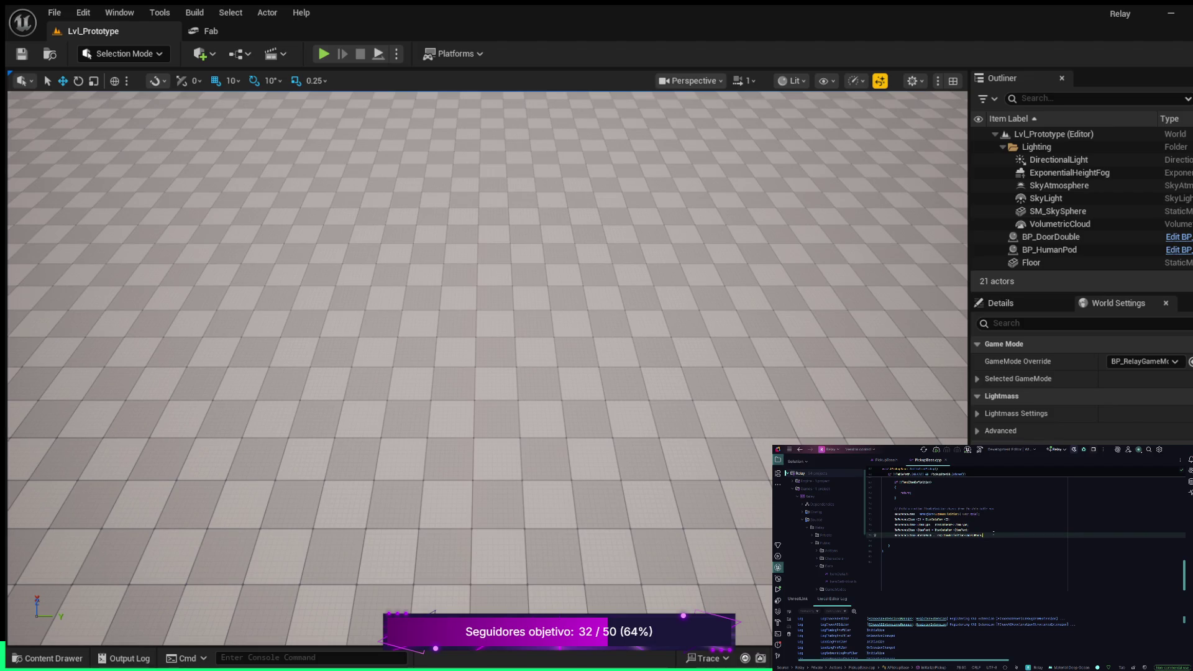
Add a // comment below the last assignment in PickupBase.cpp and start a new line.
{"action": "key", "text": "Return"}
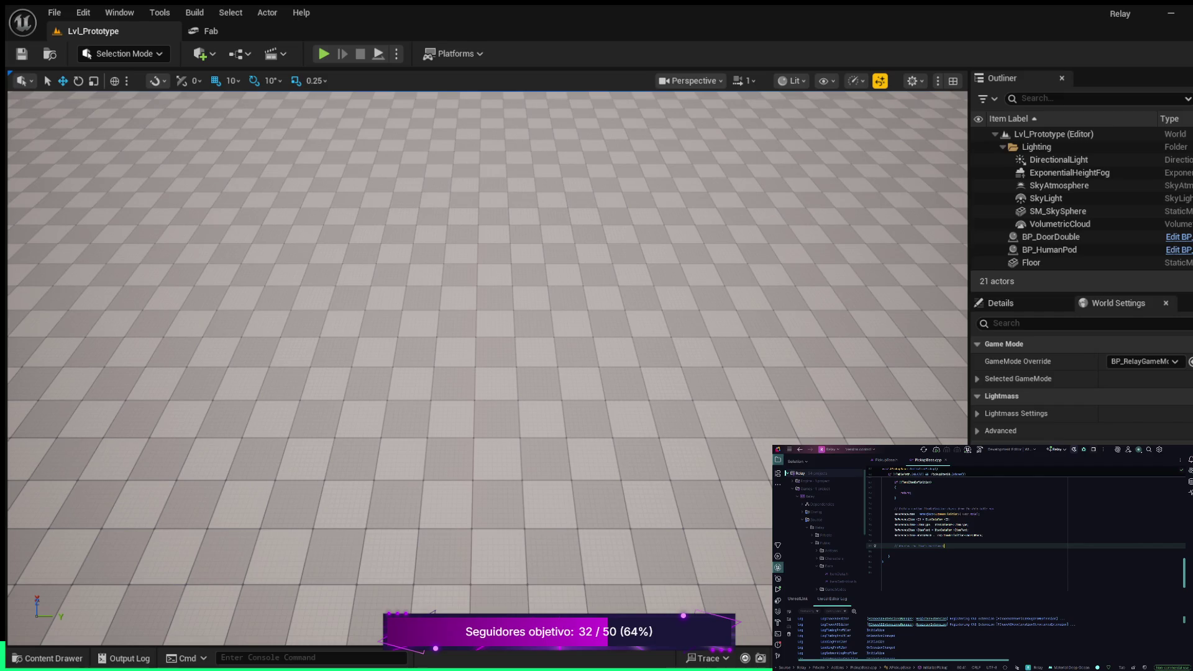
{"action": "type", "text": "e"}
{"action": "key", "text": "Return"}
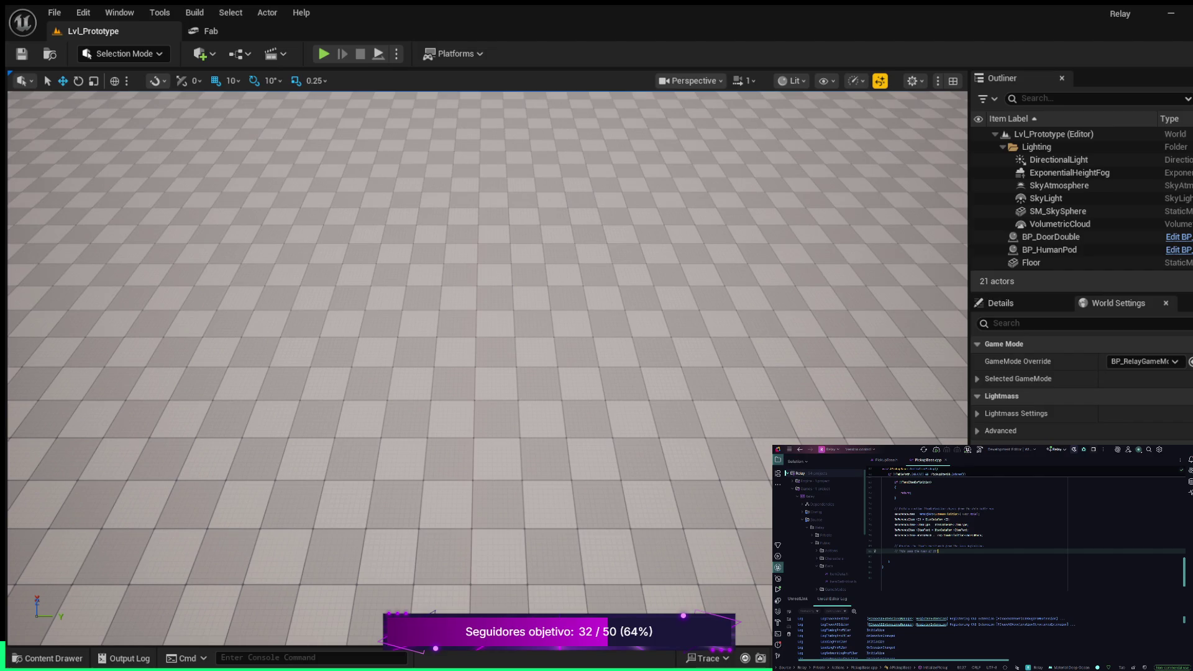
Finish the comment, then begin the next code line with Rider's completed identifier.
{"action": "type", "text": "s"}
{"action": "type", "text": "ca"}
{"action": "key", "text": "Return"}
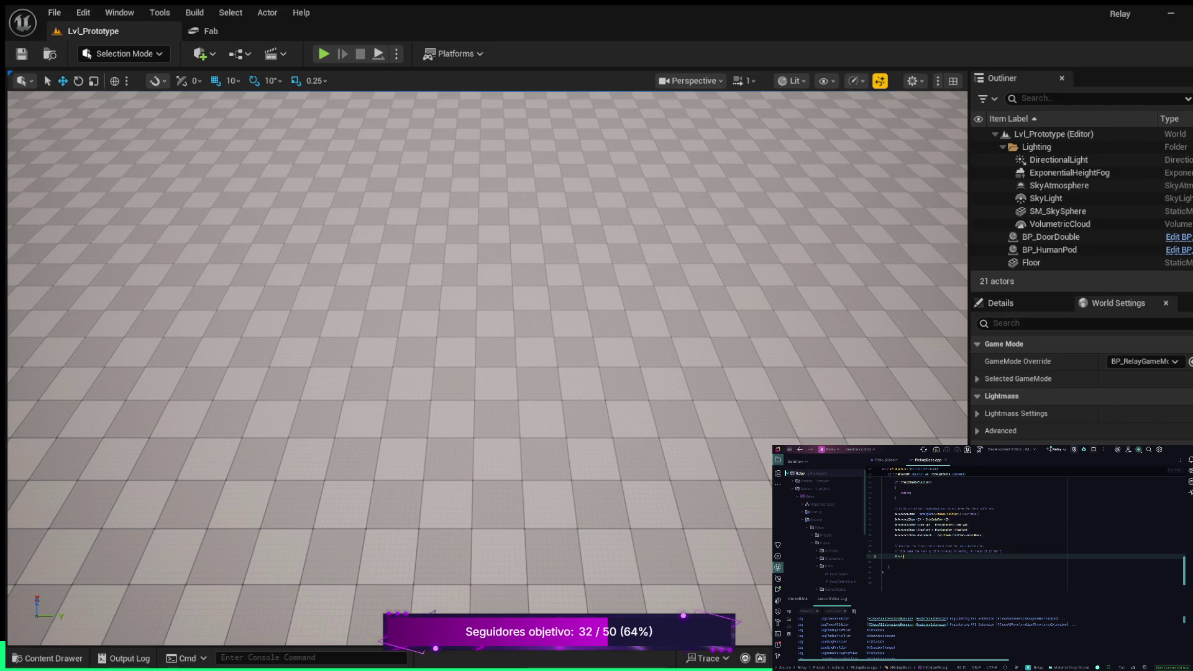
{"action": "key", "text": "Return"}
Complete the long statement on line 82 with Rider's inline suggestions, ending with a semicolon.
{"action": "type", "text": ";"}
{"action": "key", "text": "Return"}
{"action": "type", "text": ","}
{"action": "key", "text": "BackSpace"}
{"action": "key", "text": "BackSpace"}
{"action": "key", "text": "BackSpace"}
{"action": "key", "text": "BackSpace"}
{"action": "type", "text": "()"}
{"action": "key", "text": "Tab"}
{"action": "type", "text": ";"}
{"action": "key", "text": "Tab"}
Wrap the long statement on line 82 across lines 83 and 84.
{"action": "left_click", "coordinate": [1052, 556]}
{"action": "left_click", "coordinate": [1013, 557]}
{"action": "left_click", "coordinate": [996, 556]}
{"action": "key", "text": "Return"}
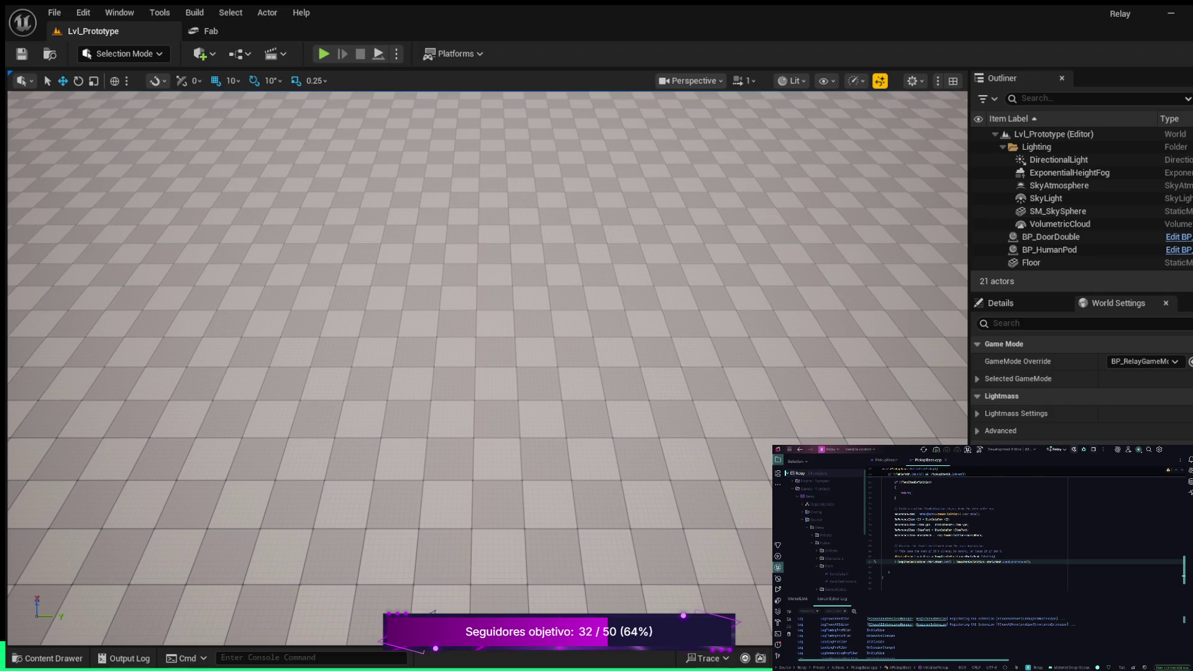
{"action": "key", "text": "Tab"}
{"action": "left_click", "coordinate": [957, 562]}
{"action": "key", "text": "Return"}
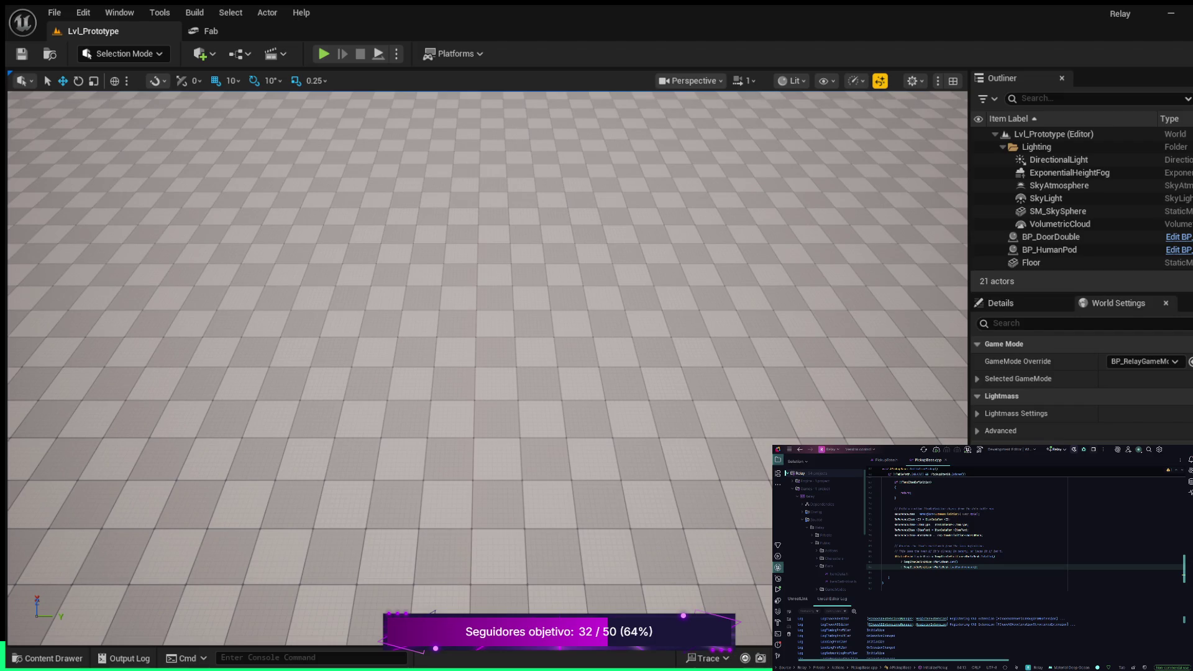
Add a new '// Check if' comment line just before the function's closing braces.
{"action": "left_click", "coordinate": [935, 577]}
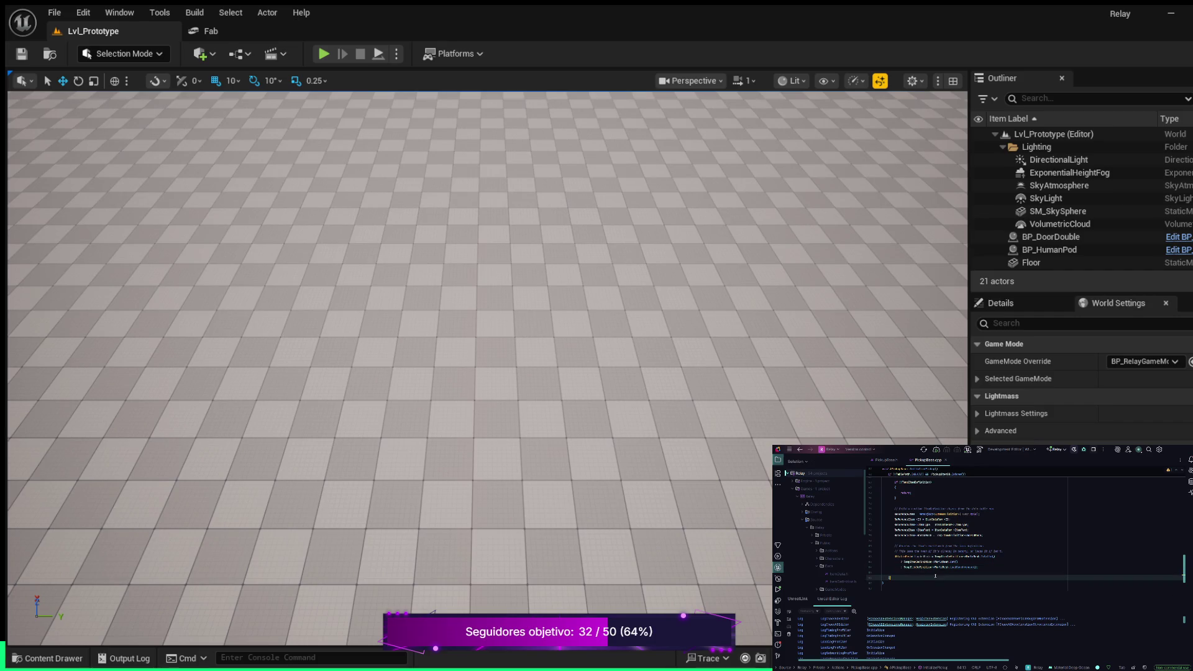
{"action": "left_click", "coordinate": [1025, 572]}
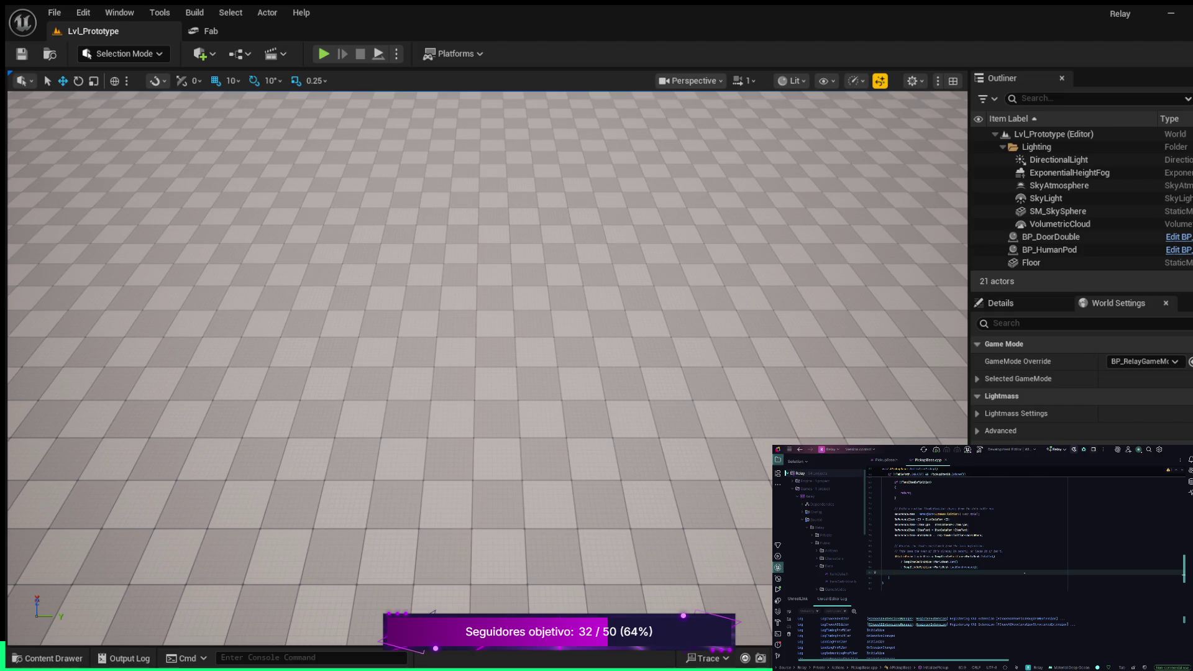
{"action": "key", "text": "Return"}
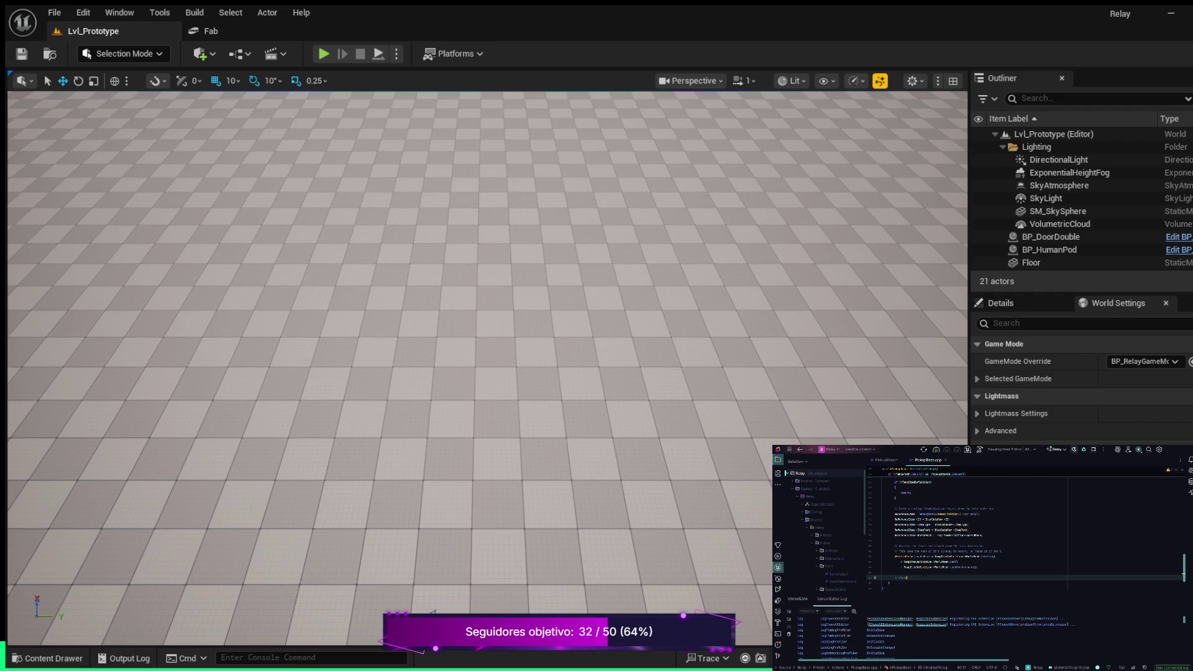
{"action": "type", "text": "t"}
Add an if (bCanInteract) block calling a Set function on PickupRootComponent.
{"action": "key", "text": "Return"}
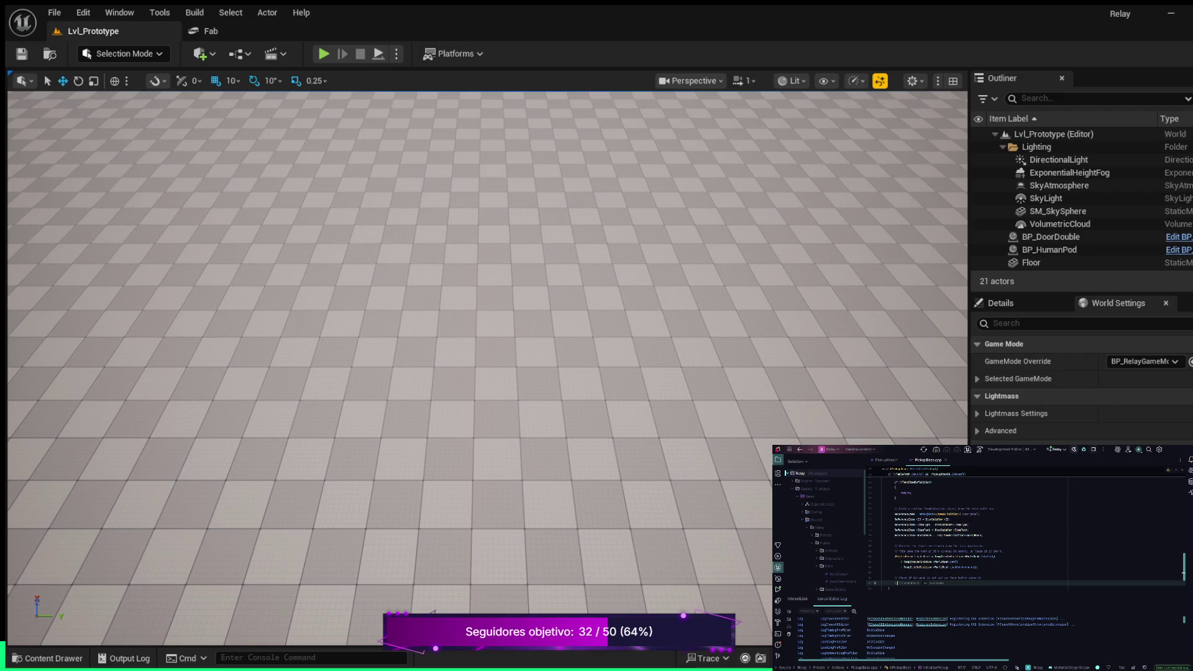
{"action": "type", "text": "if"}
{"action": "type", "text": " (bCanInteract"}
{"action": "key", "text": "Return"}
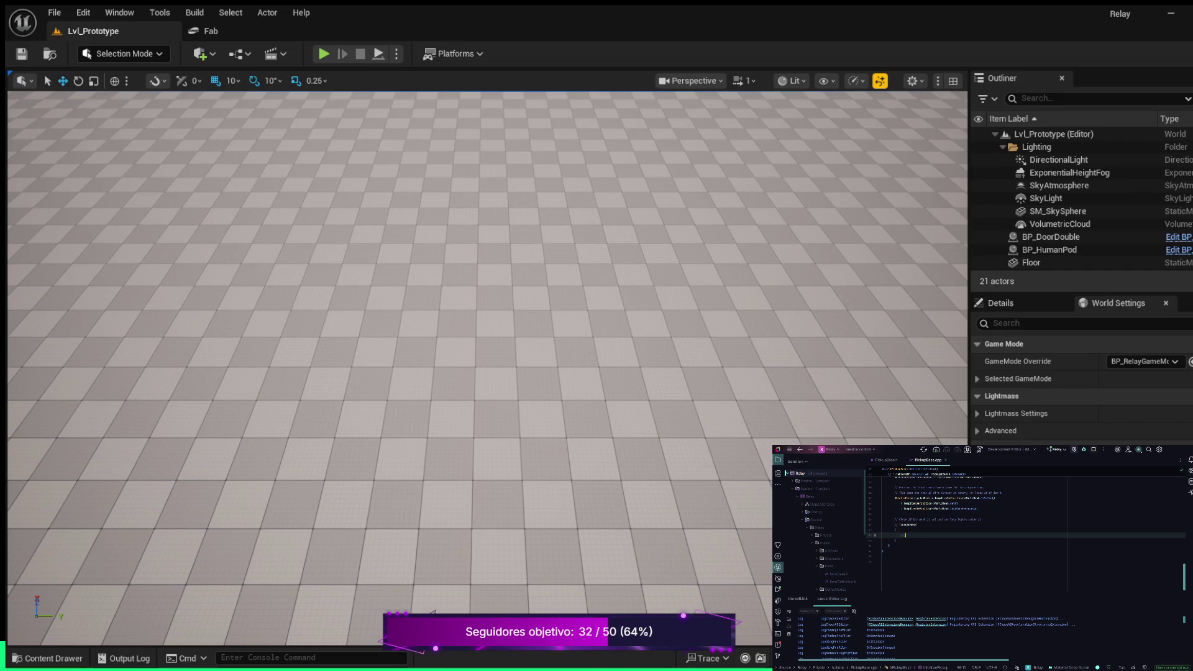
{"action": "type", "text": "can"}
{"action": "type", "text": "as"}
{"action": "key", "text": "Return"}
{"action": "key", "text": "Tab"}
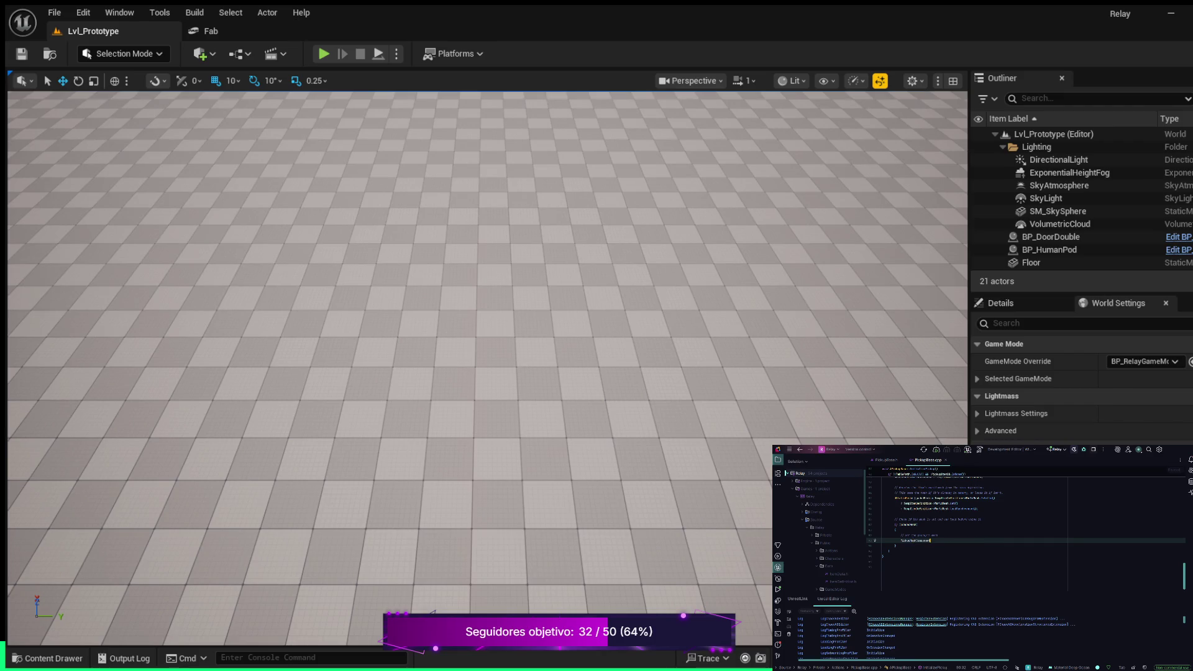
{"action": "double_click", "coordinate": [914, 540]}
{"action": "left_click", "coordinate": [930, 540]}
{"action": "key", "text": "Tab"}
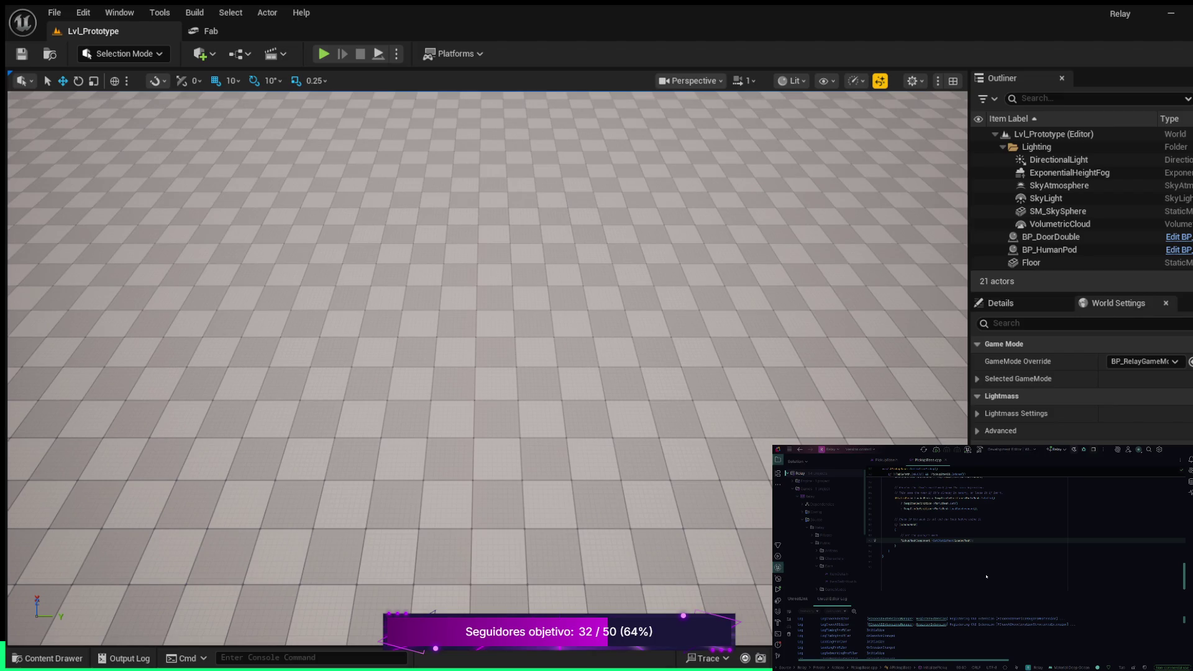
Build the selected projects with Ctrl+Shift+B and wait for it to finish.
{"action": "key", "text": "ctrl+shift+b"}
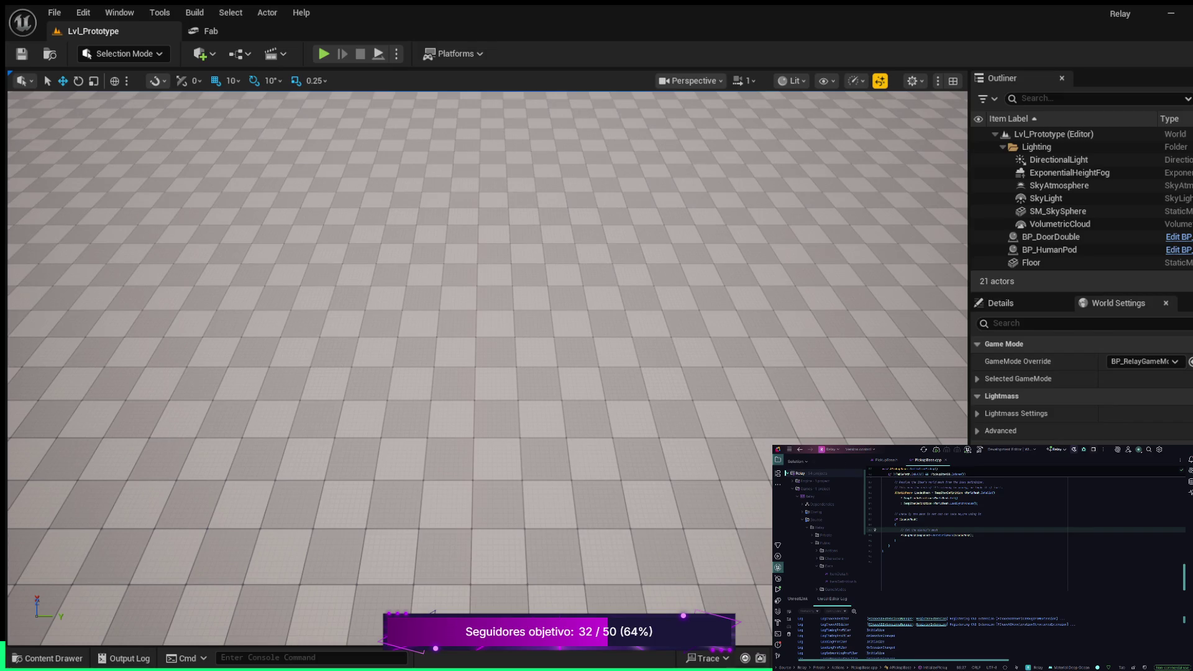
Put the caret at the end of the if (LoadedMesh) line, then switch to PickupBase.h.
{"action": "left_click", "coordinate": [918, 520]}
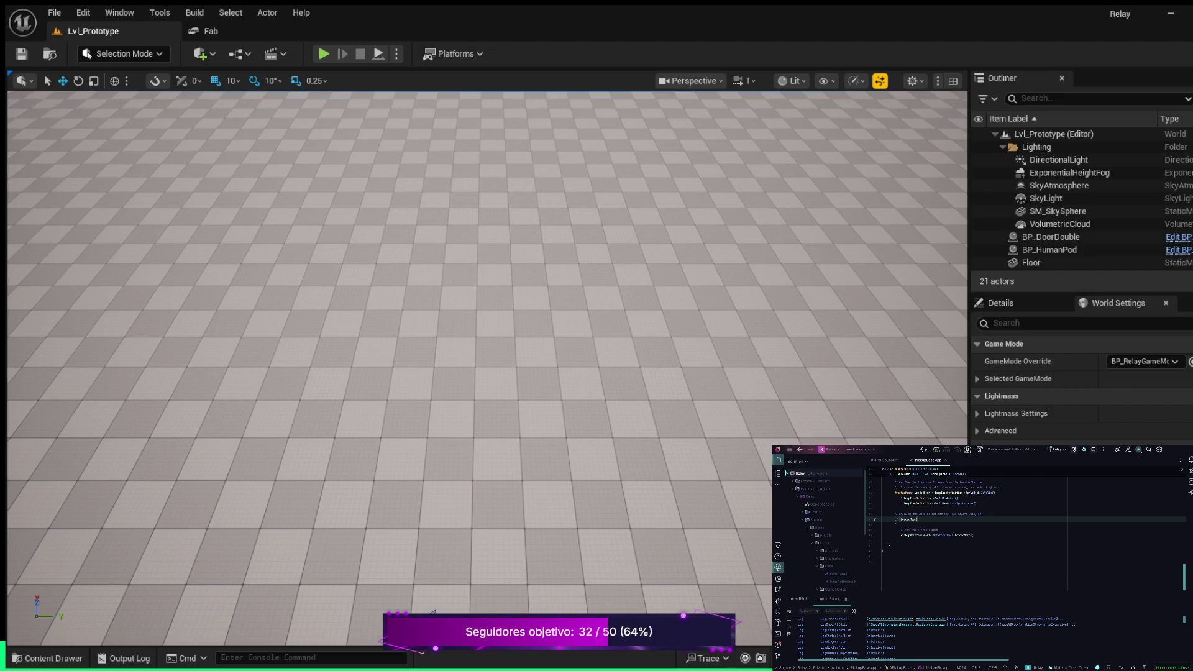
{"action": "left_click", "coordinate": [884, 460]}
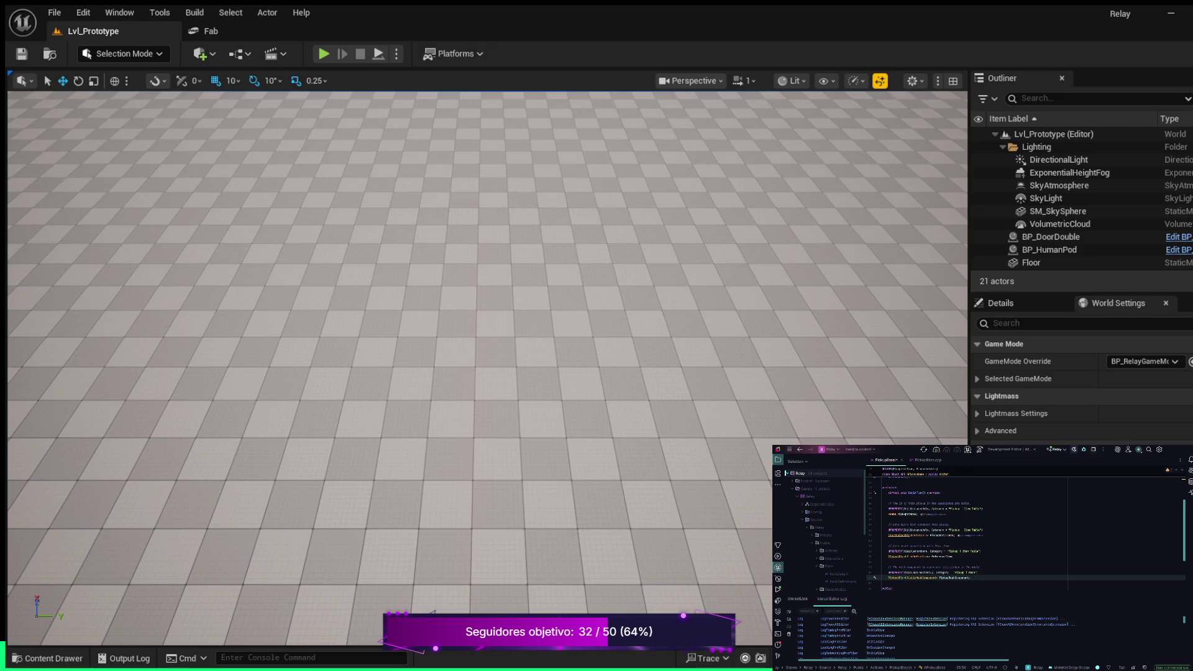
Add a commented UPROPERTY below the last one, using EditAnywhere, BlueprintReadOnly instead of VisibleAnywhere.
{"action": "key", "text": "Return"}
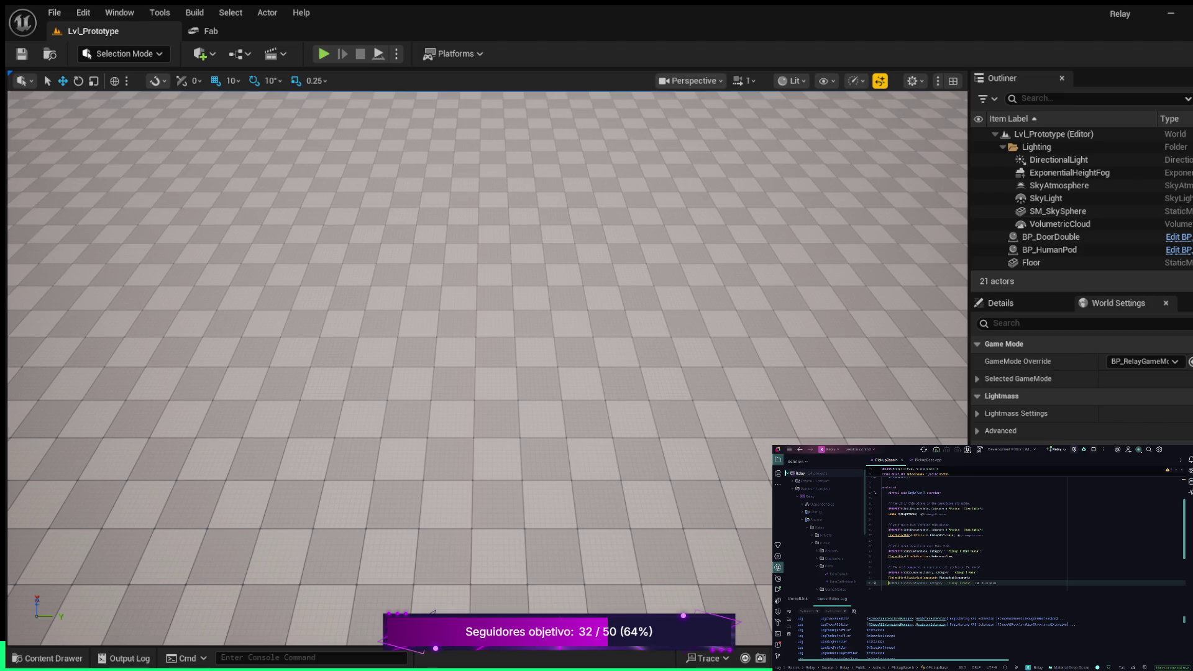
{"action": "key", "text": "Return"}
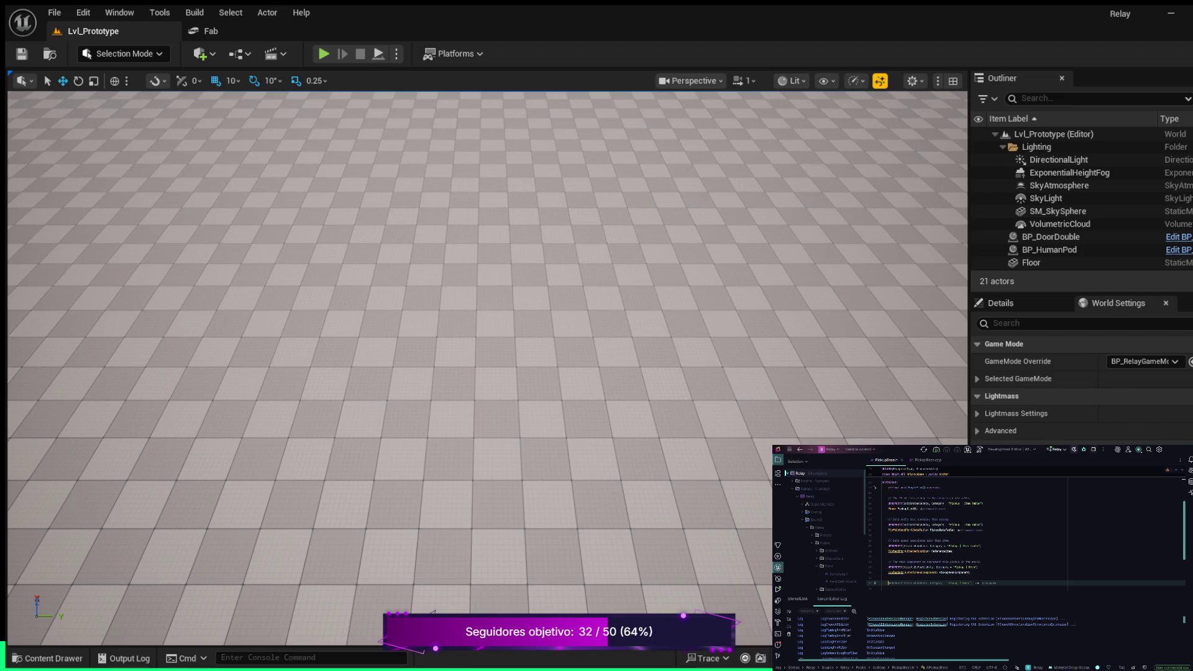
{"action": "type", "text": "/"}
{"action": "key", "text": "Return"}
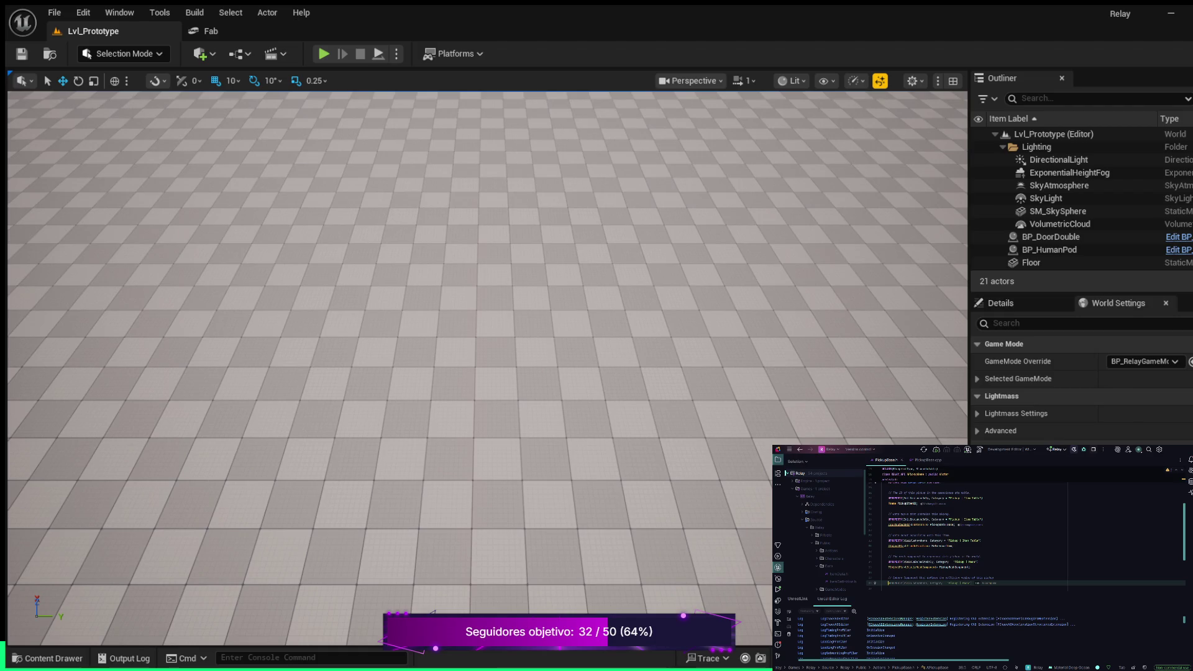
{"action": "type", "text": ")"}
{"action": "key", "text": "ctrl+BackSpace"}
{"action": "key", "text": "ctrl+BackSpace"}
{"action": "type", "text": "lue"}
{"action": "type", "text": "print"}
{"action": "type", "text": "Read"}
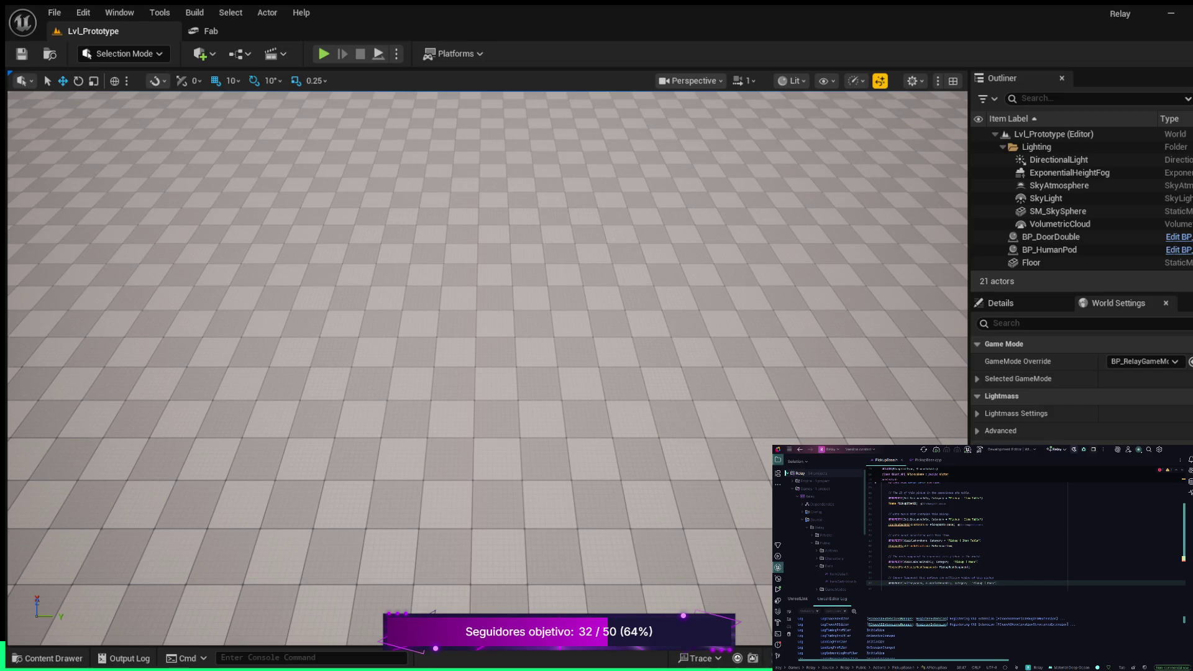
Retype the word Item on line 38 and start a new line.
{"action": "double_click", "coordinate": [991, 583]}
{"action": "type", "text": "I"}
{"action": "key", "text": "Return"}
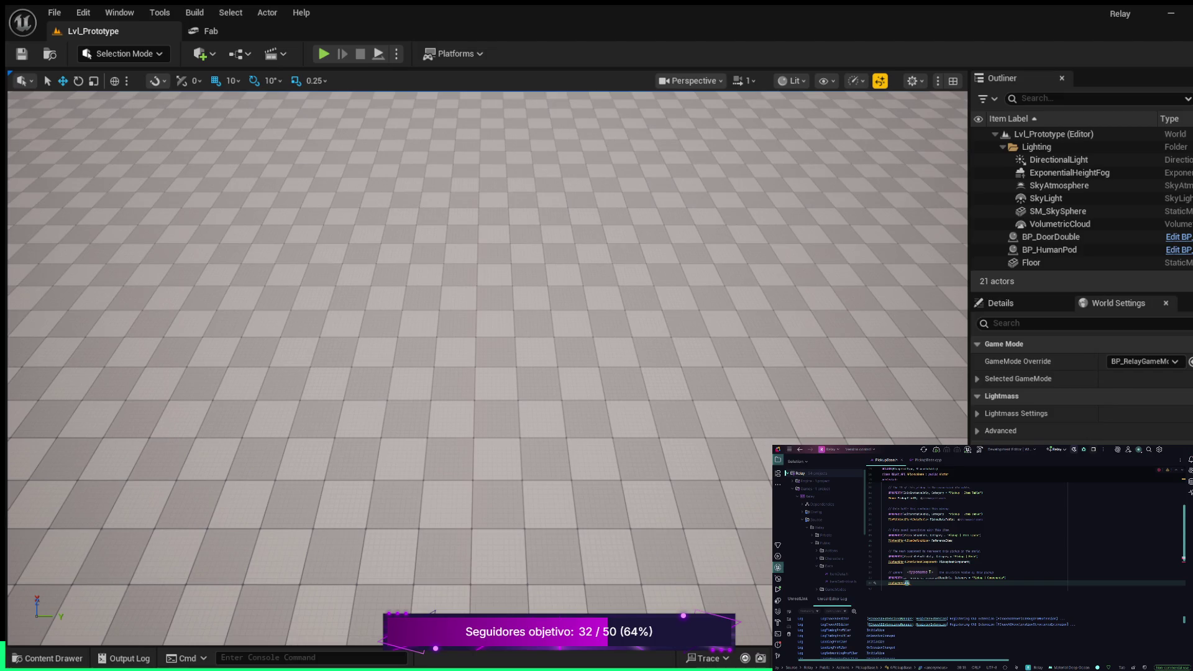
Declare a new member variable on line 40 using Rider's completed type and suggested name.
{"action": "type", "text": "Co"}
{"action": "key", "text": "Tab"}
{"action": "type", "text": ";"}
{"action": "key", "text": "Return"}
{"action": "type", "text": ";"}
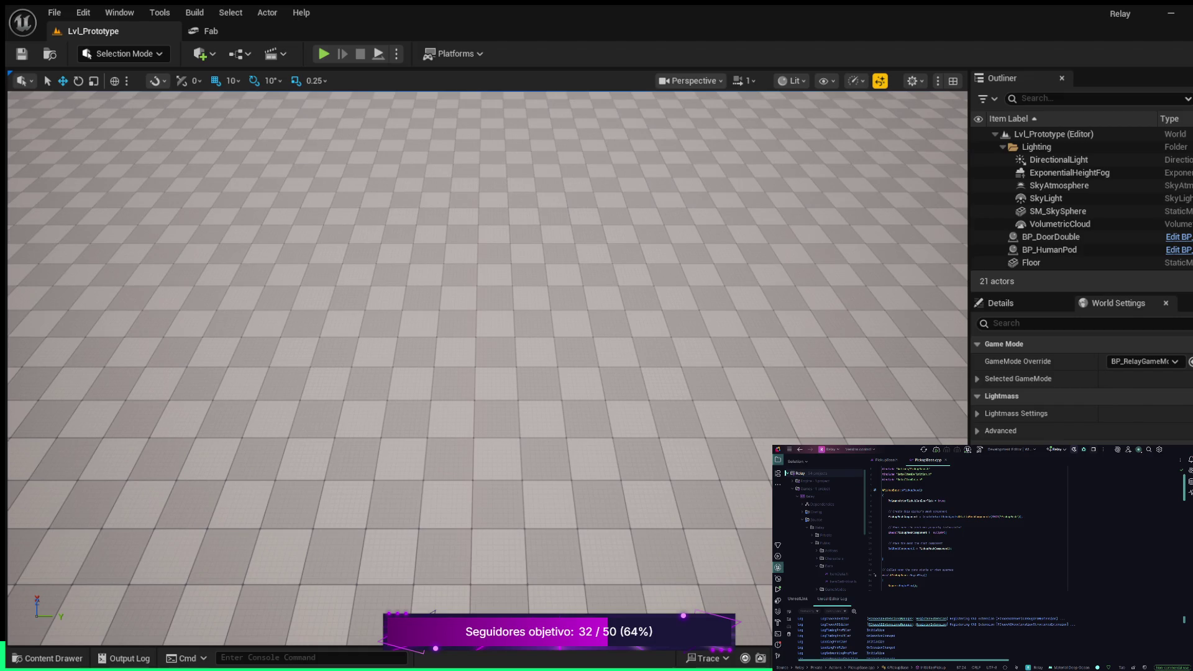
Add a collision comment and the SphereComponent creation line below SetRootComponent.
{"action": "left_click", "coordinate": [882, 554]}
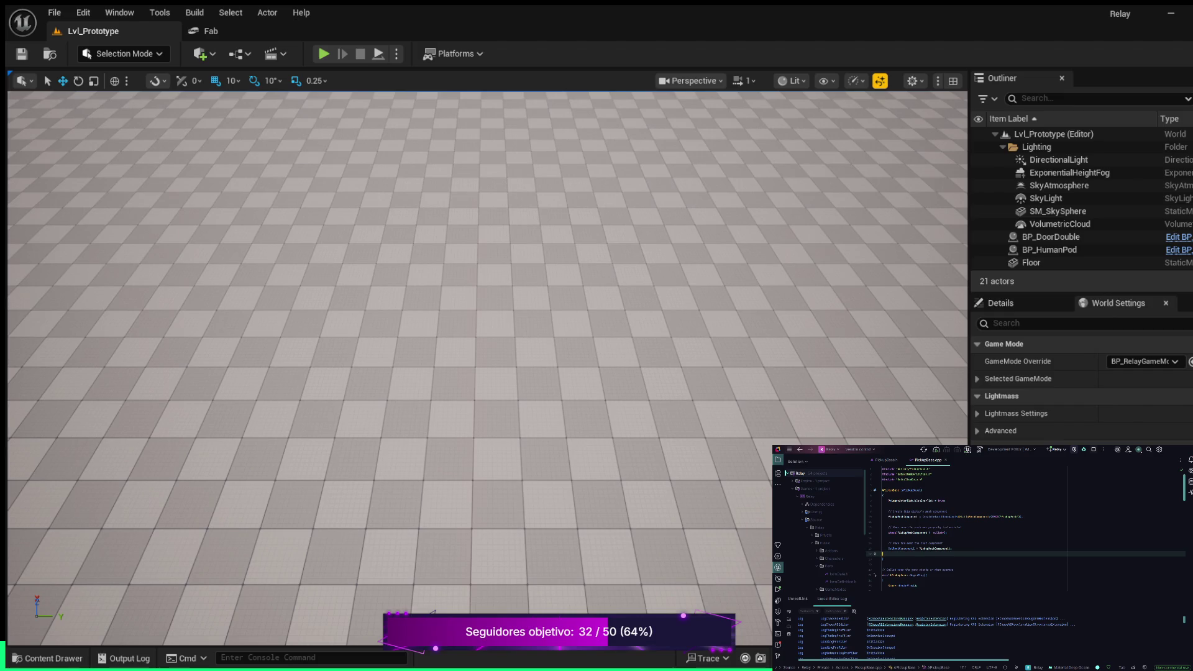
{"action": "key", "text": "Return"}
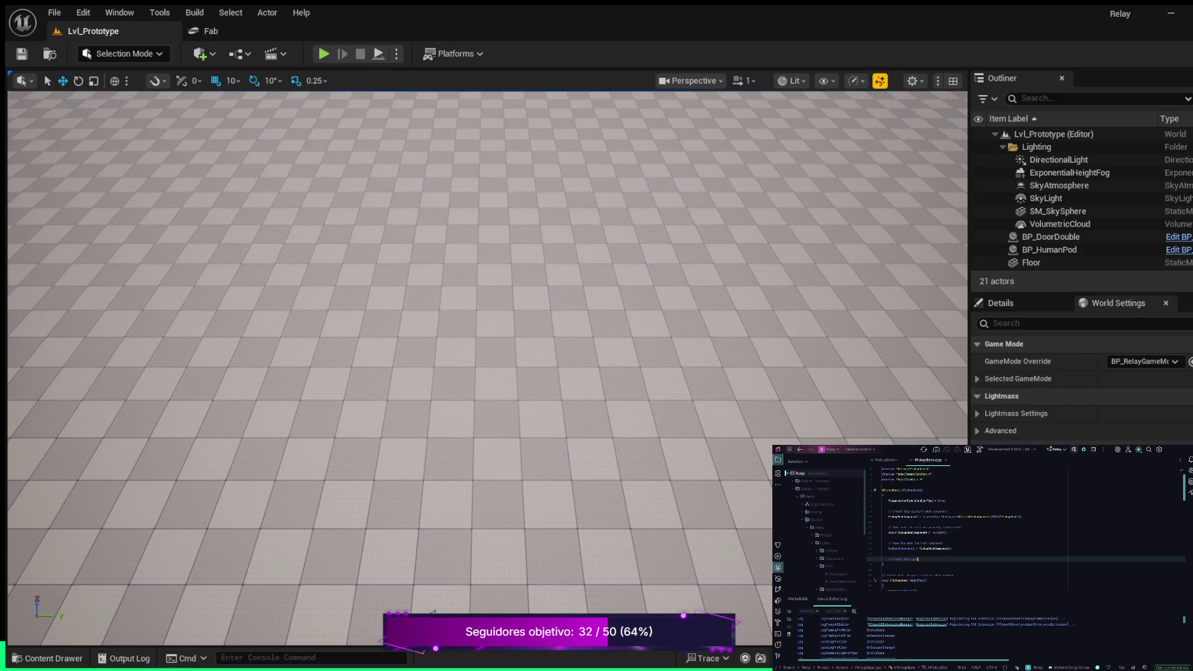
{"action": "type", "text": "e"}
{"action": "key", "text": "Return"}
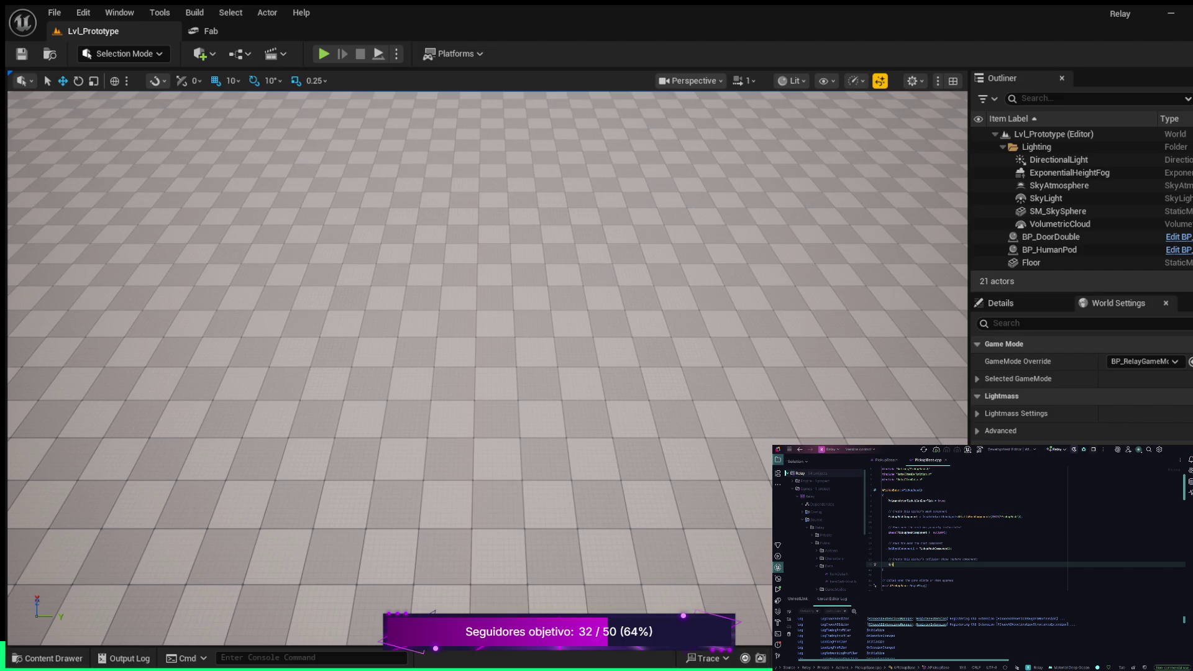
{"action": "key", "text": "Tab"}
{"action": "key", "text": "Tab"}
Add check(SphereComponent != nullptr) after the sphere creation line.
{"action": "key", "text": "Return"}
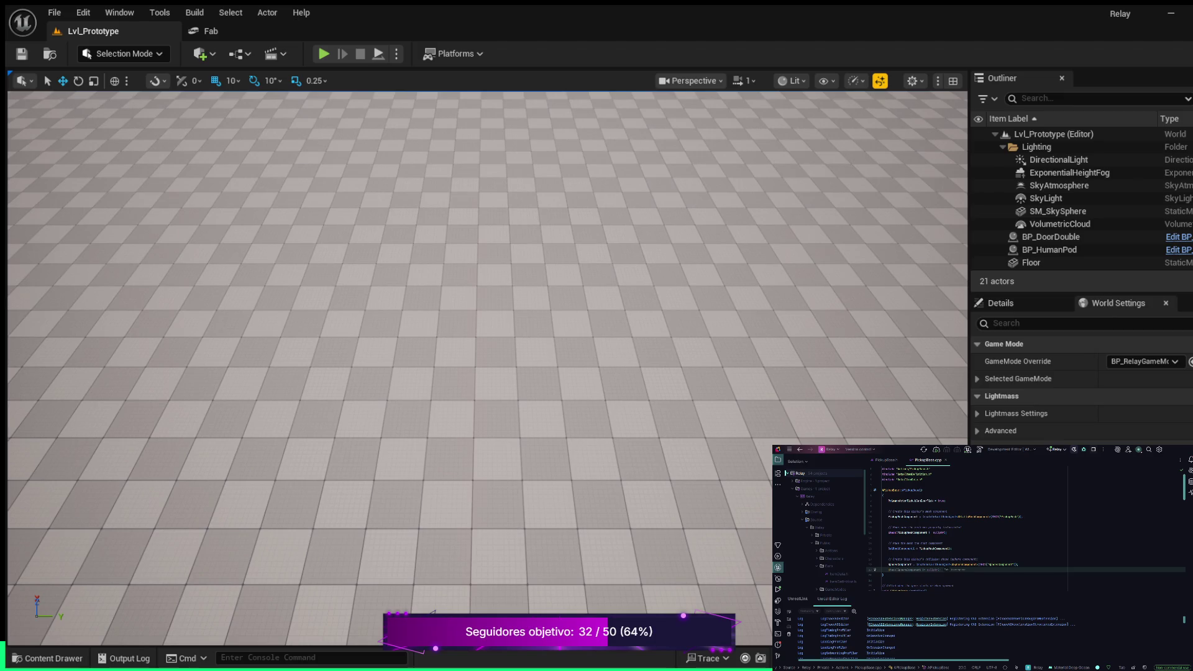
{"action": "key", "text": "Tab"}
{"action": "key", "text": "Return"}
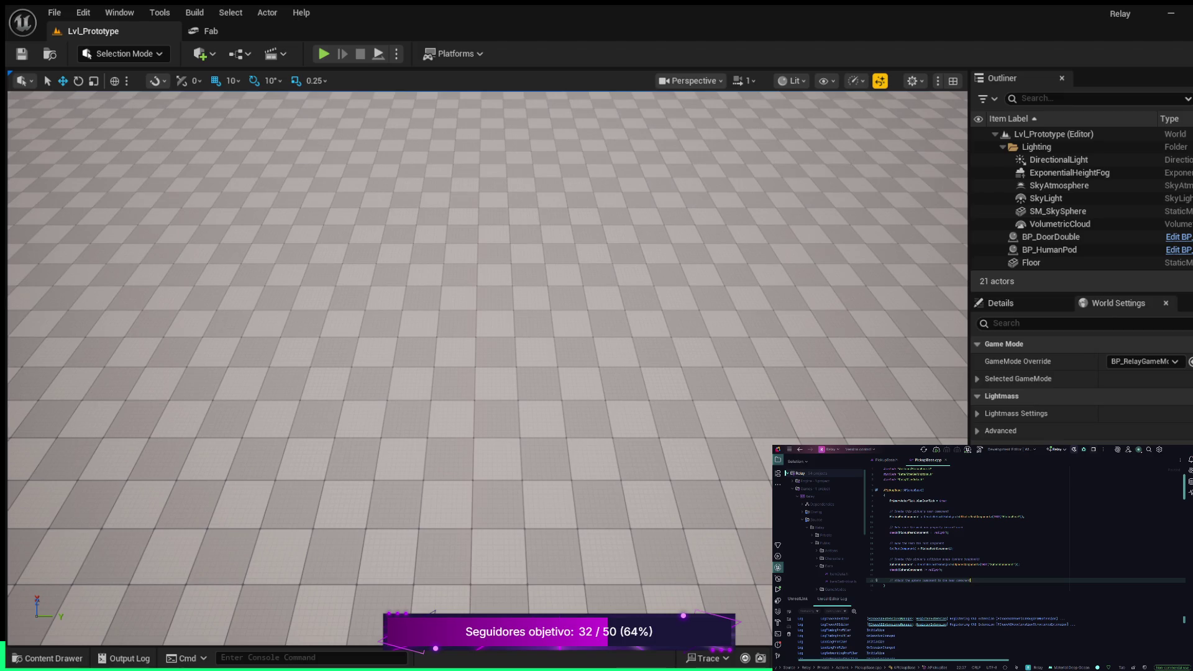
Under the attach comment, write SphereComponent->SetupAttachment(PickupMeshComponent) and start a fresh line.
{"action": "key", "text": "Return"}
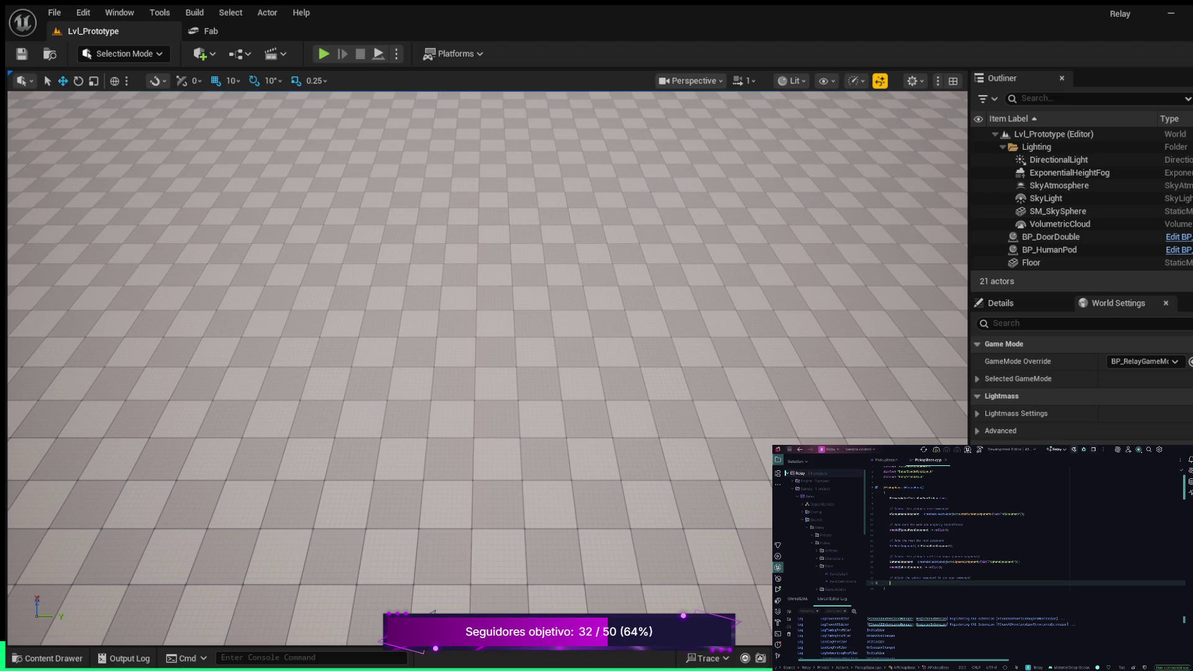
{"action": "type", "text": "Sph"}
{"action": "type", "text": "er"}
{"action": "key", "text": "Tab"}
{"action": "type", "text": "->"}
{"action": "type", "text": "etup"}
{"action": "key", "text": "Tab"}
{"action": "key", "text": "Return"}
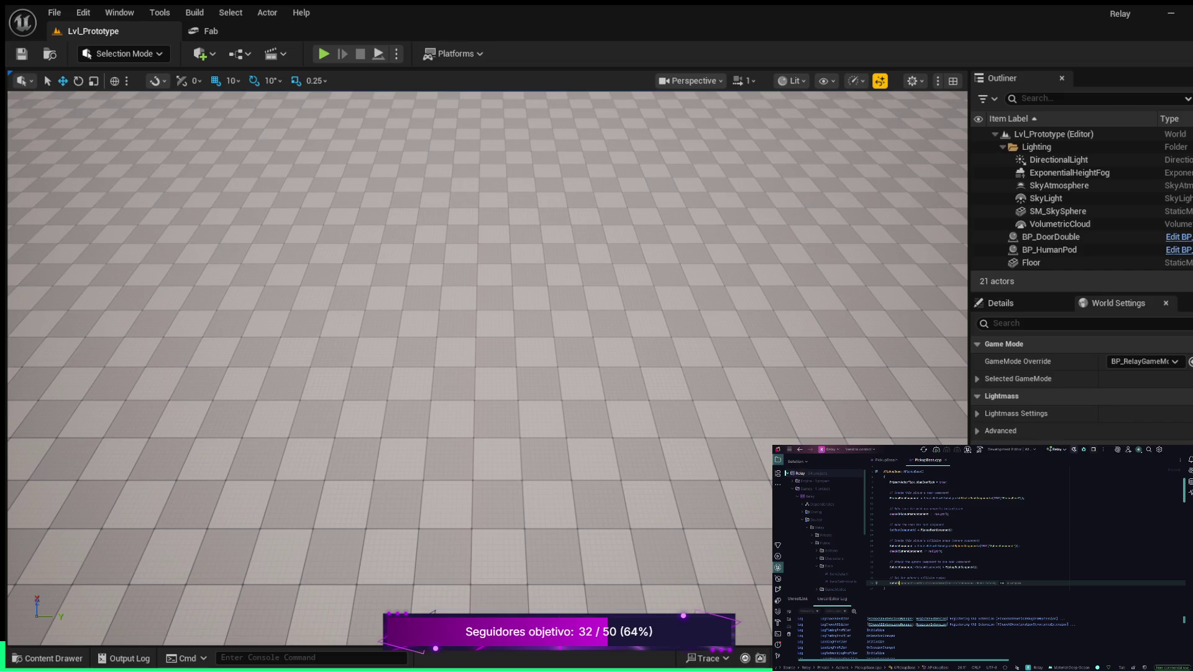
Write SphereComponent->SetSphereRadius(...) beneath its comment, undoing a mistyped first attempt.
{"action": "type", "text": "Component->SetSphere"}
{"action": "key", "text": "ctrl+z"}
{"action": "type", "text": "Component"}
{"action": "type", "text": "-"}
{"action": "key", "text": "Tab"}
{"action": "type", "text": "("}
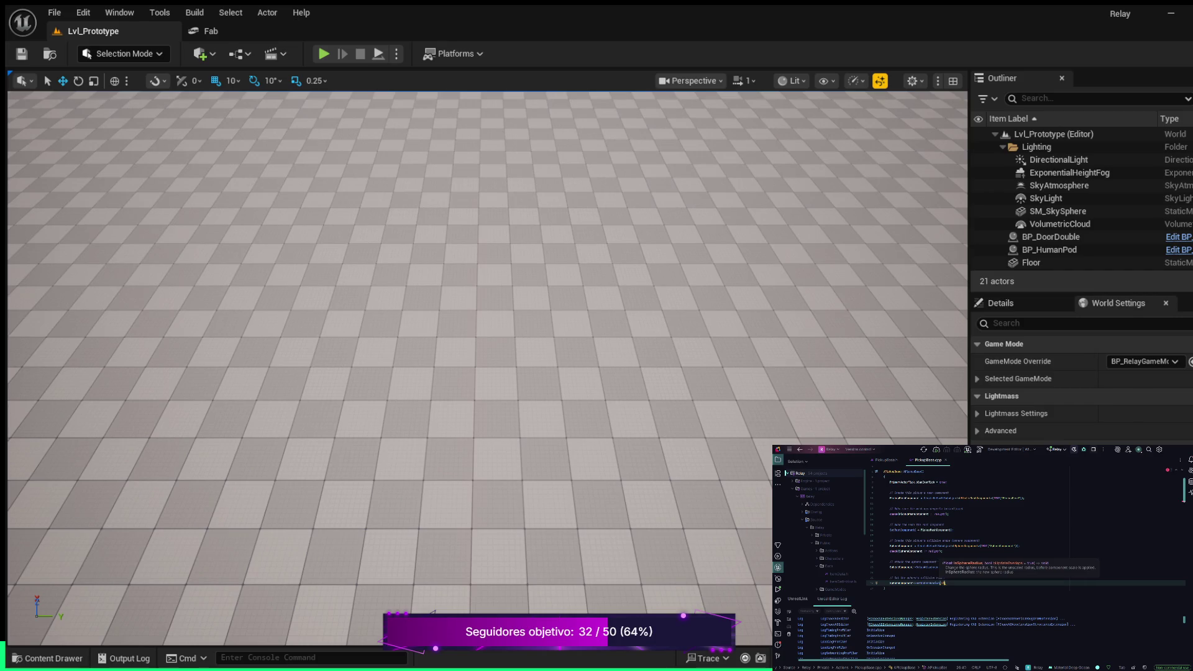
{"action": "type", "text": "f)"}
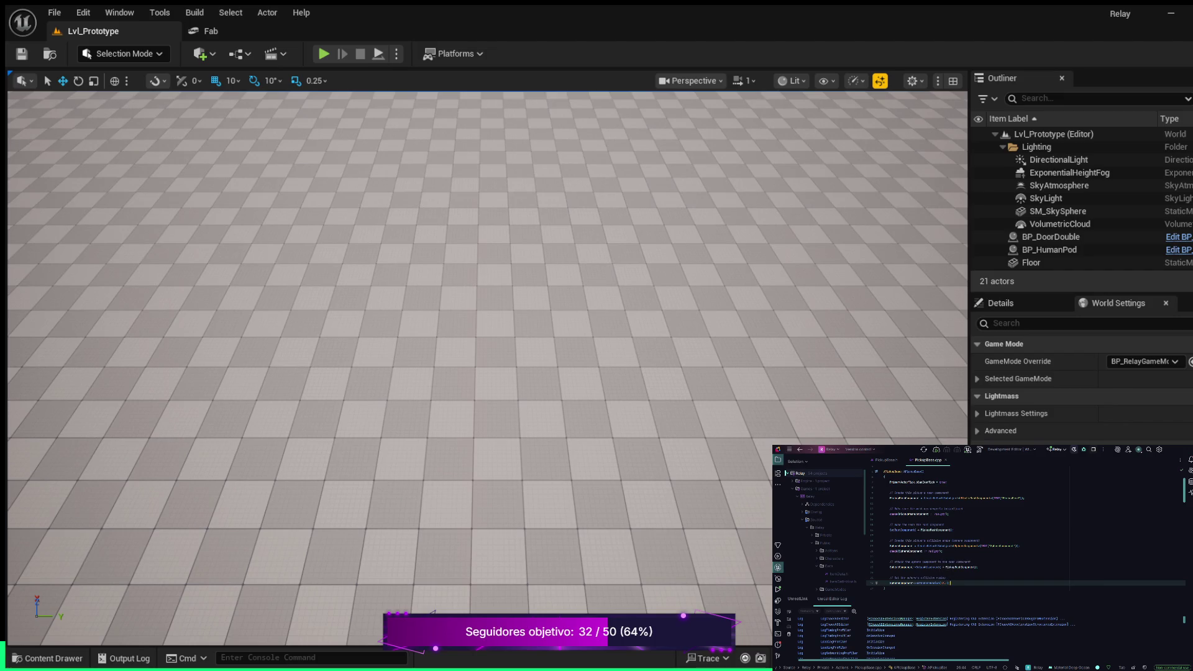
{"action": "left_click", "coordinate": [946, 578]}
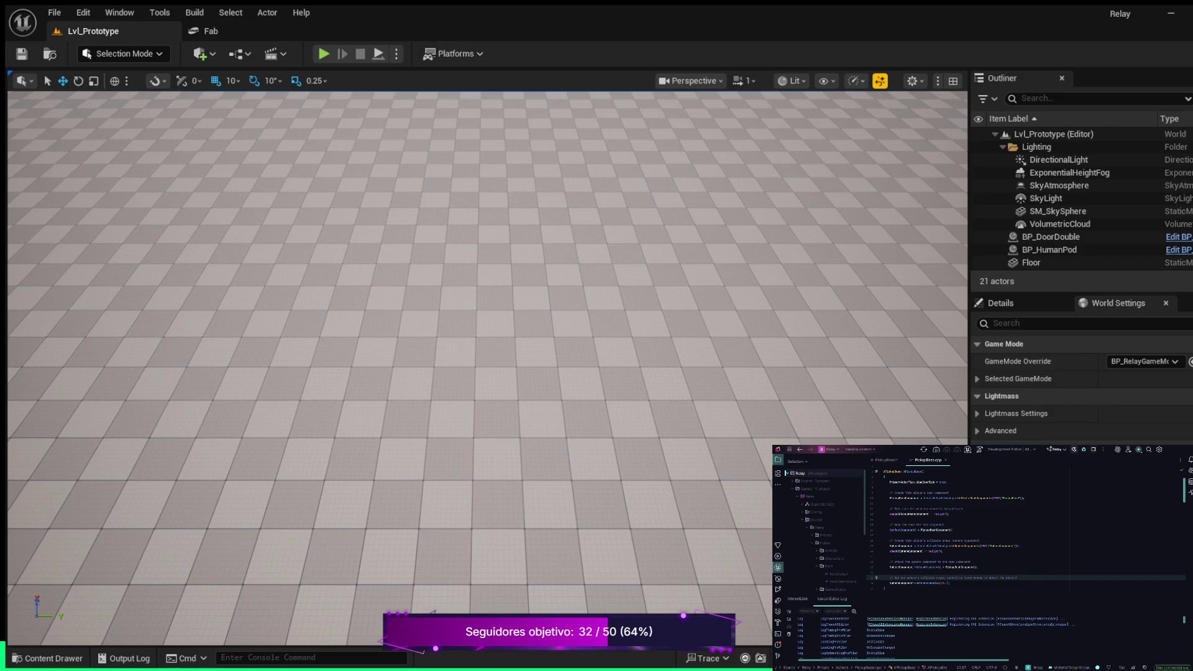
Add blank lines, then a SphereComponent setter call under the new configure-sphere comment.
{"action": "key", "text": "Return"}
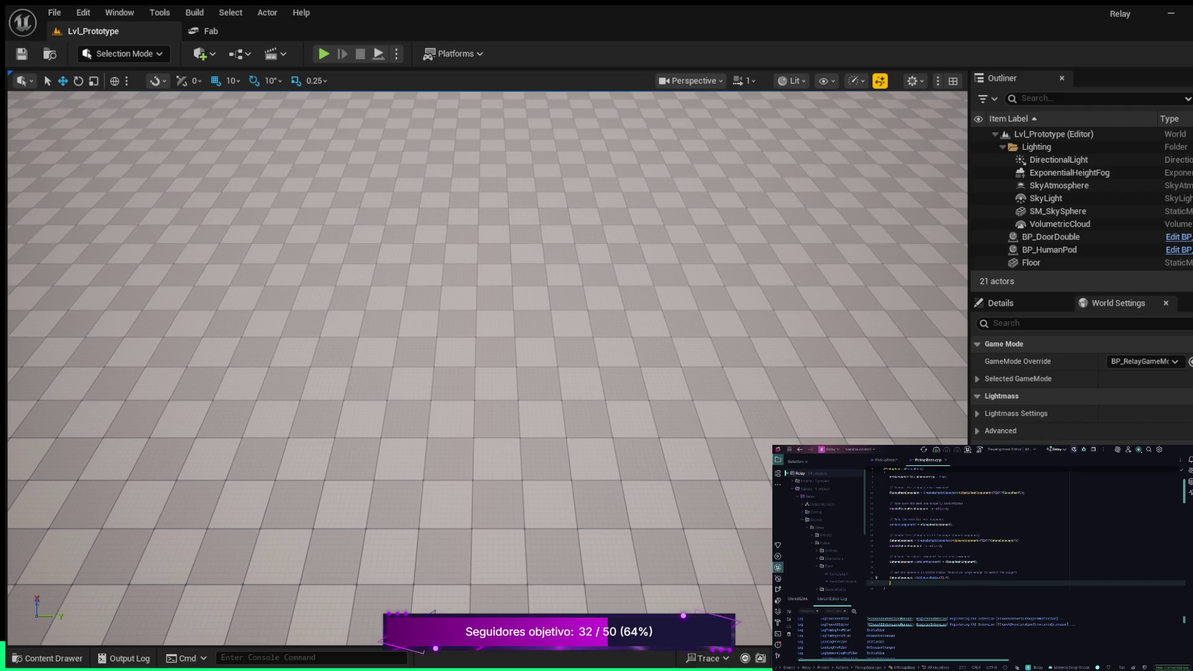
{"action": "key", "text": "Return"}
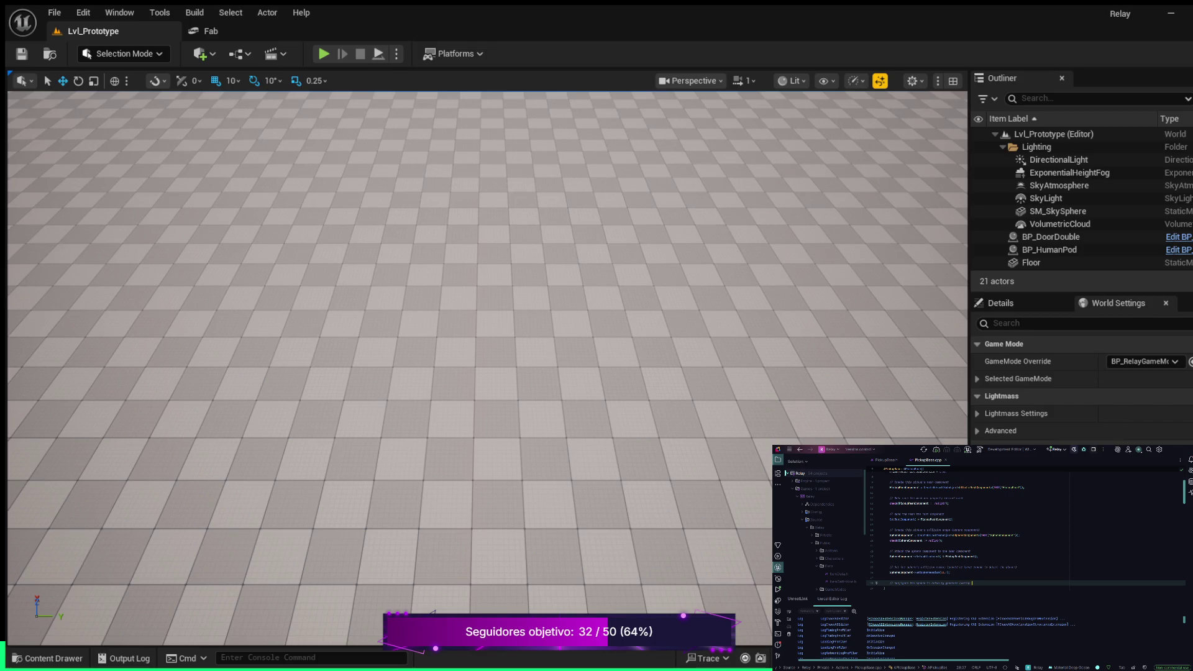
{"action": "key", "text": "Return"}
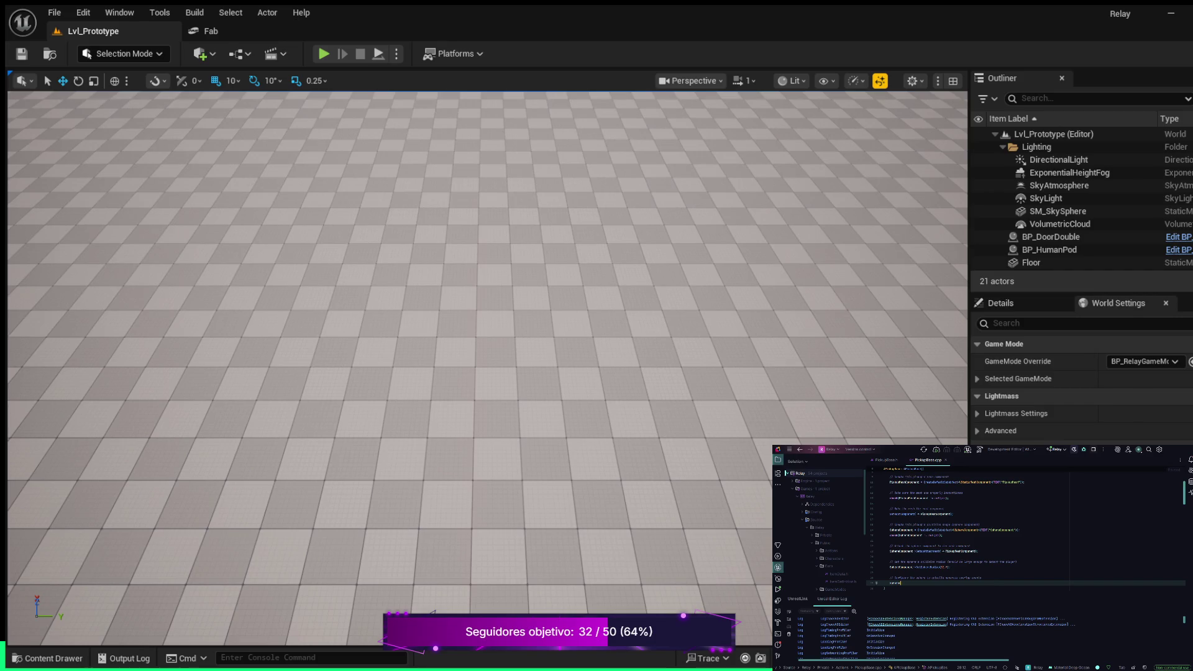
{"action": "type", "text": "Component"}
{"action": "type", "text": "Set"}
{"action": "key", "text": "Return"}
{"action": "key", "text": "Return"}
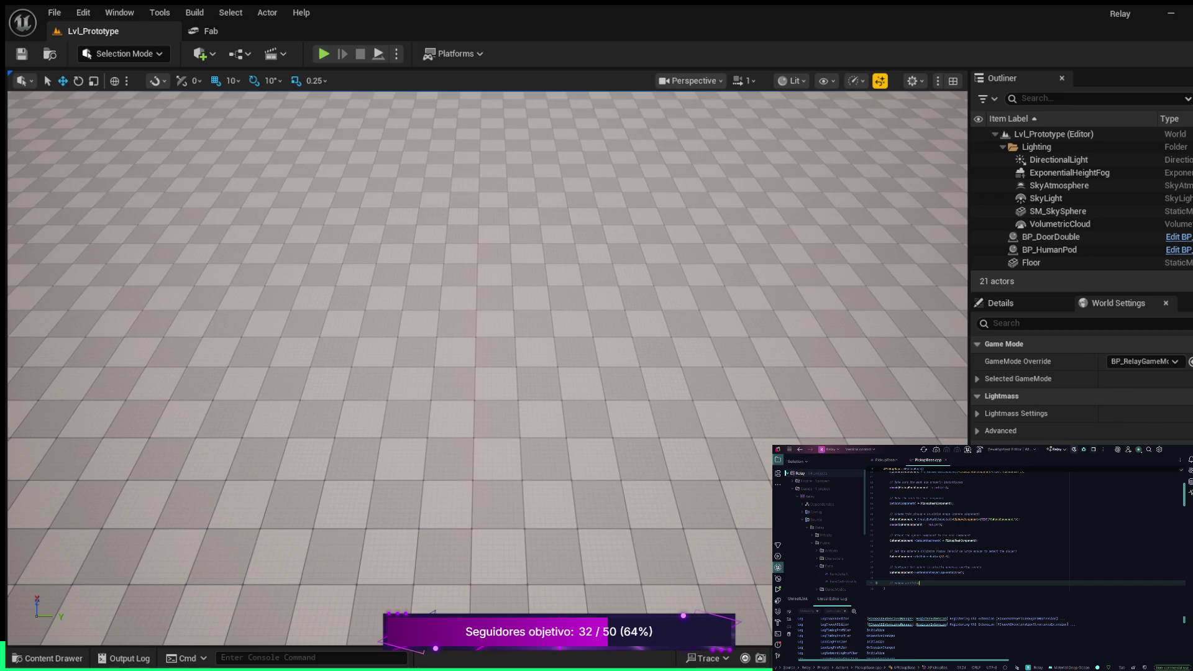
Write SphereComponent->SetCollisionEnabled(ECollisionEnabled::NoCollision); on a new line below the comment.
{"action": "key", "text": "Return"}
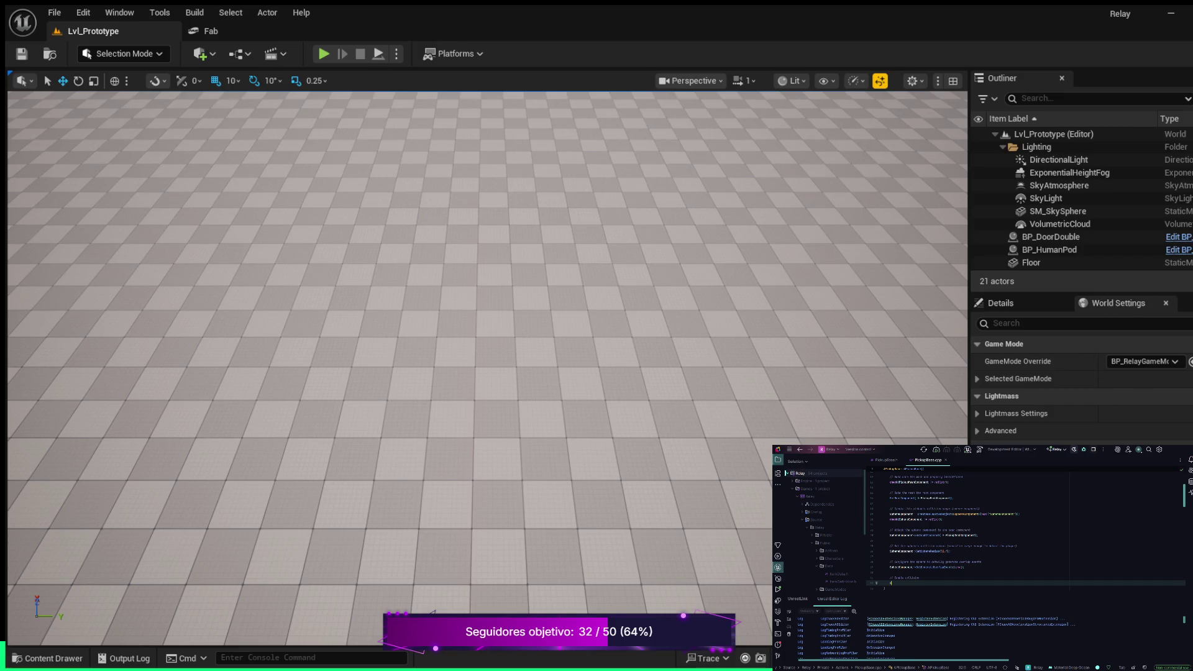
{"action": "key", "text": "Tab"}
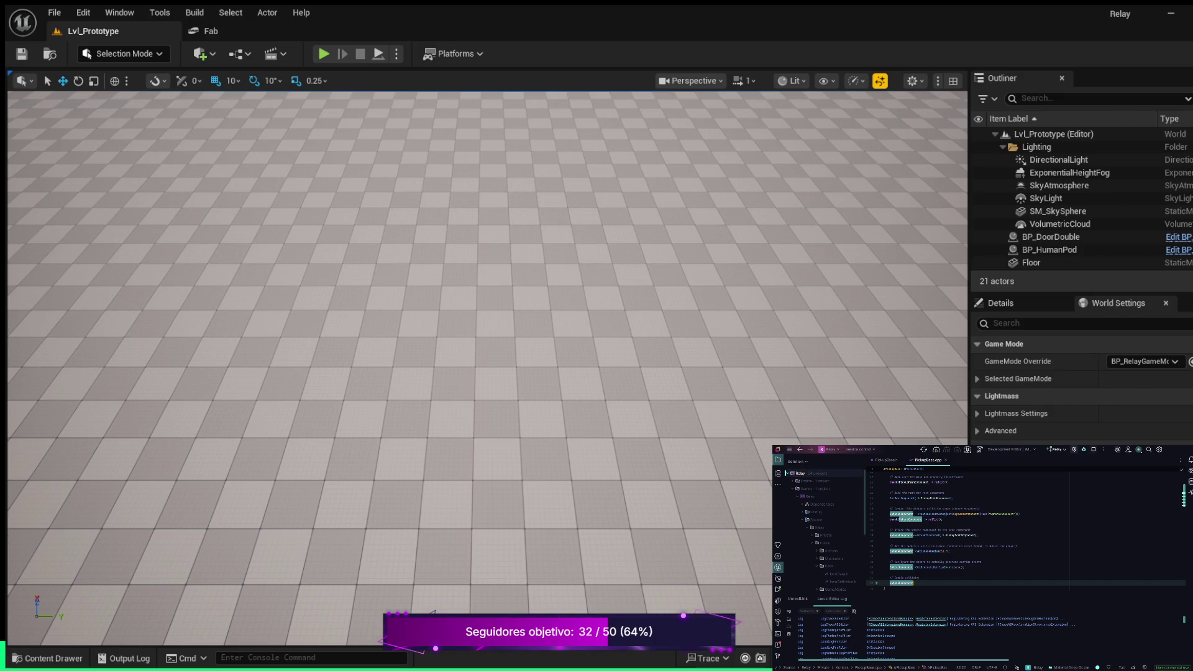
{"action": "type", "text": "->"}
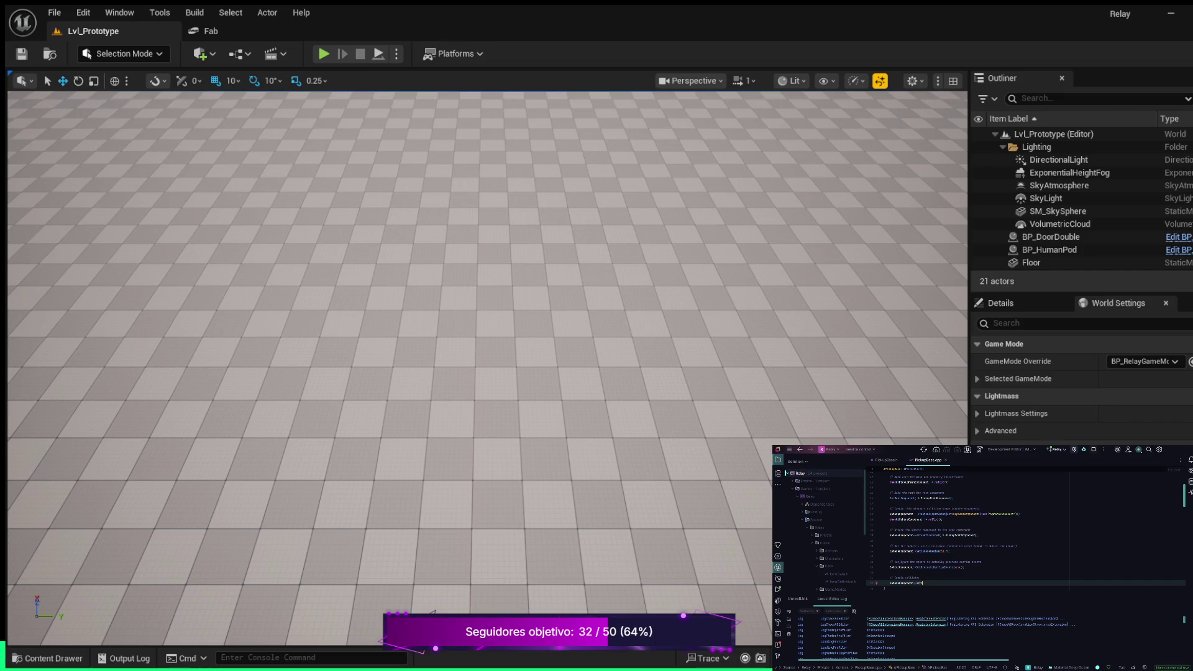
{"action": "type", "text": "o"}
{"action": "key", "text": "Return"}
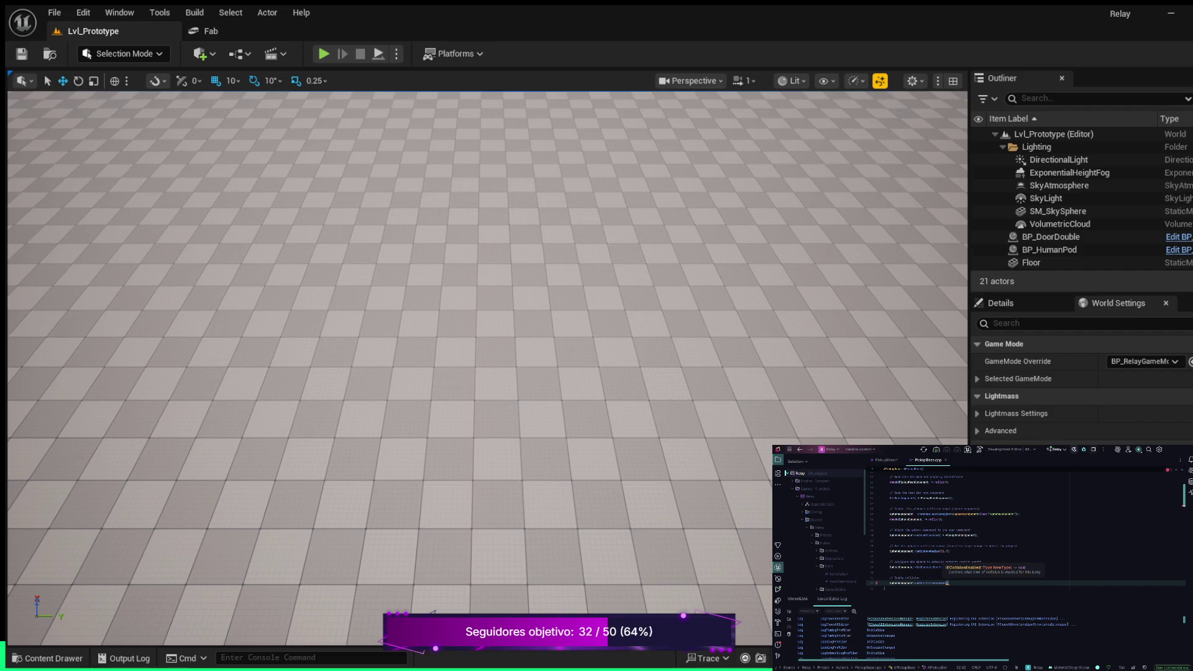
{"action": "type", "text": "E"}
{"action": "type", "text": "Co"}
{"action": "type", "text": "llisionEnabled::NoCollision);"}
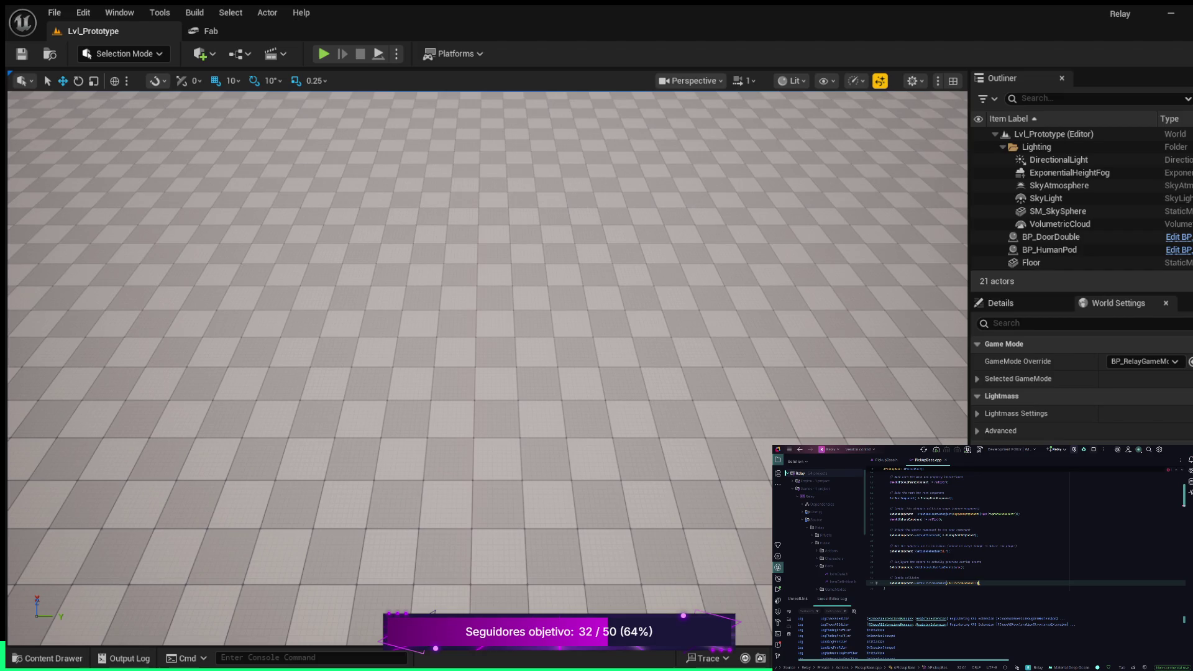
{"action": "key", "text": "Tab"}
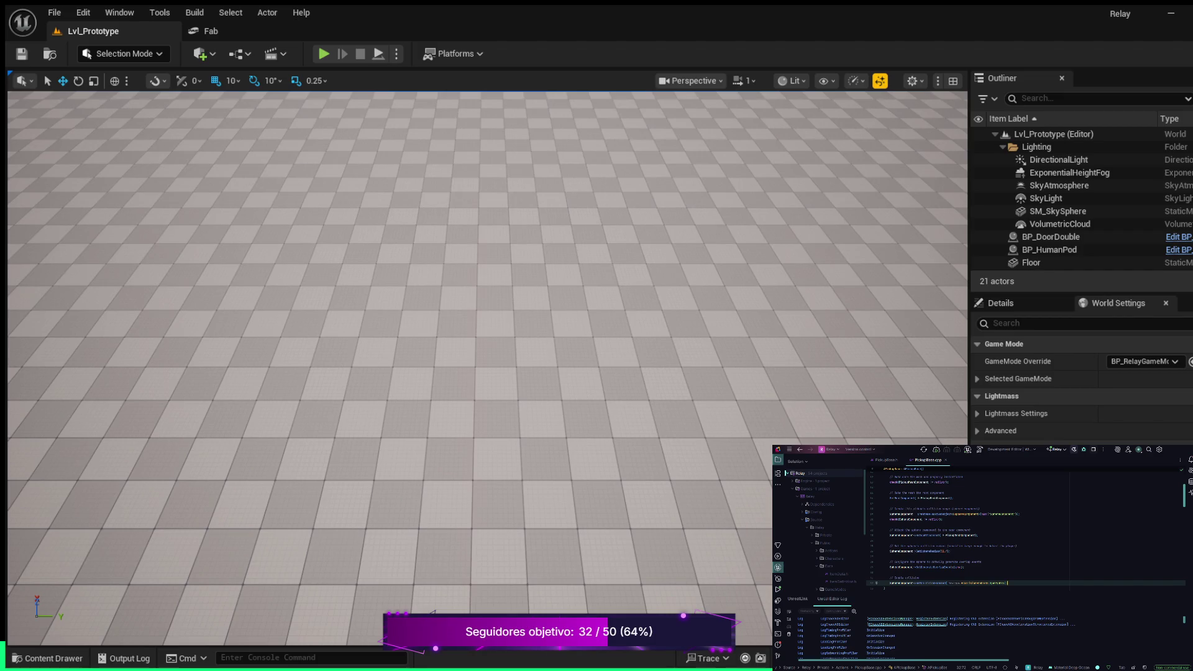
Under the new comment, add the SphereComponent SetCollisionResponse call with the ECR_Ignore argument.
{"action": "key", "text": "Return"}
{"action": "key", "text": "Return"}
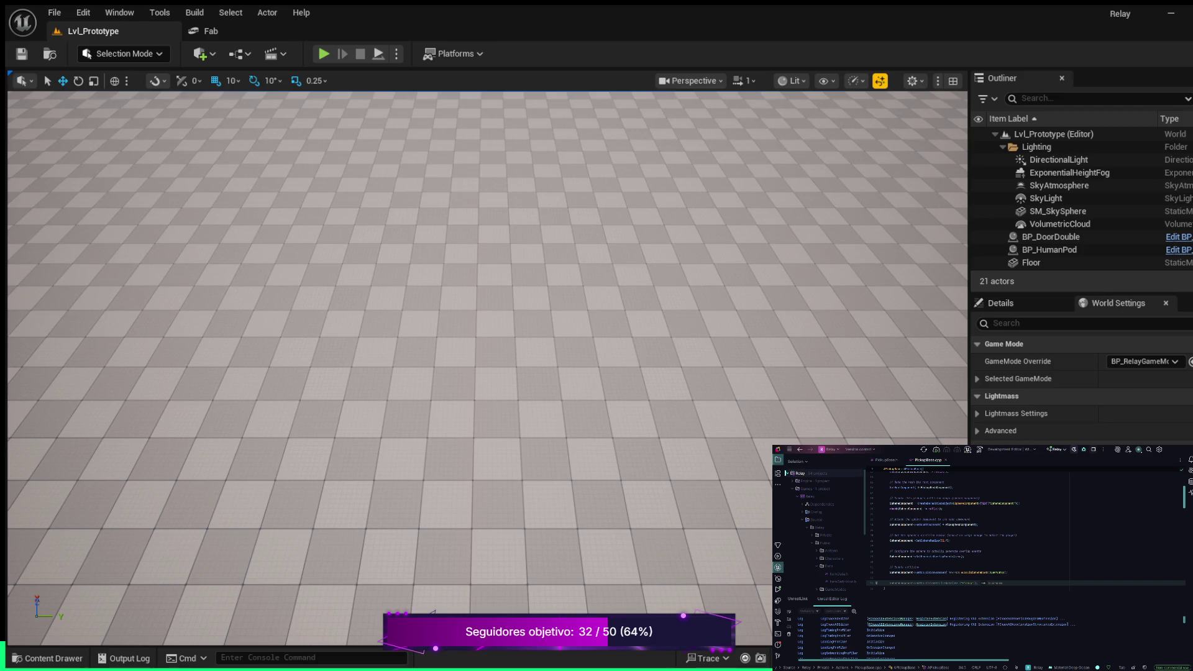
{"action": "key", "text": "Escape"}
{"action": "type", "text": "i"}
{"action": "key", "text": "Return"}
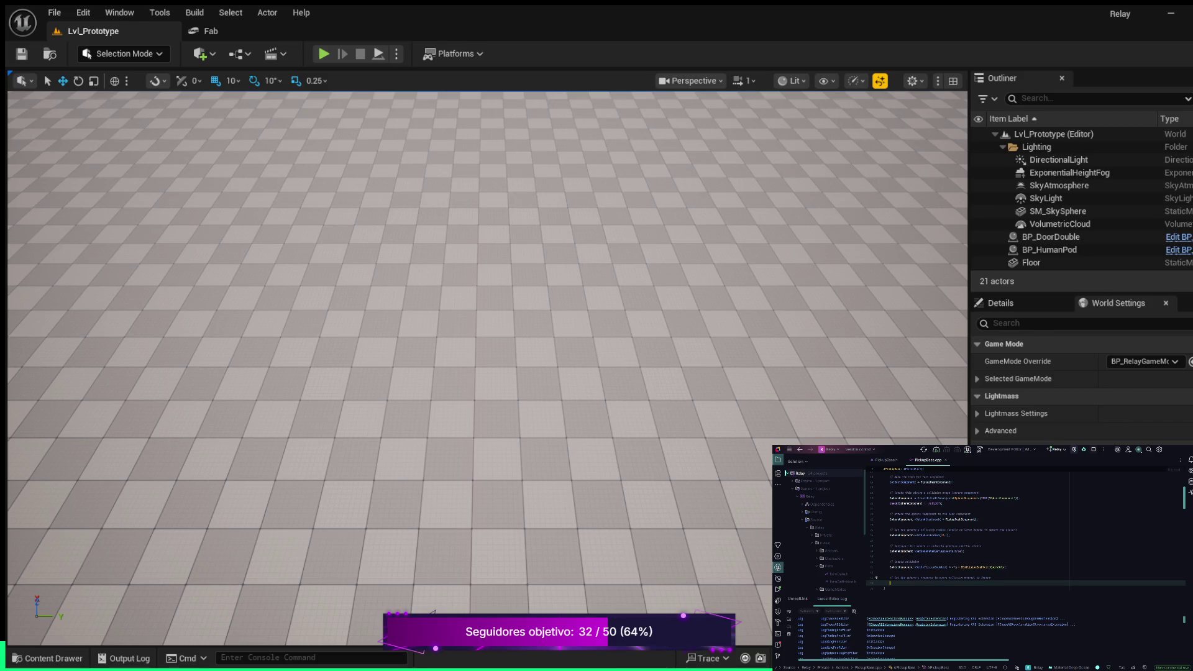
{"action": "key", "text": "Tab"}
{"action": "type", "text": "n"}
{"action": "key", "text": "Return"}
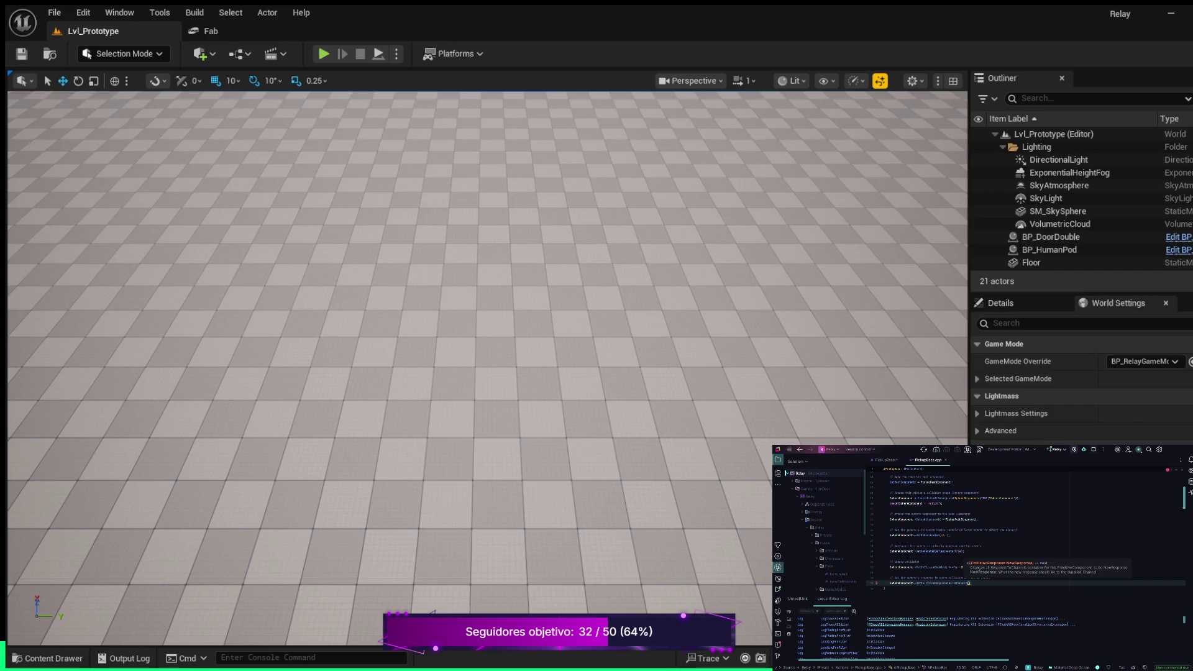
{"action": "type", "text": "E"}
{"action": "type", "text": "C"}
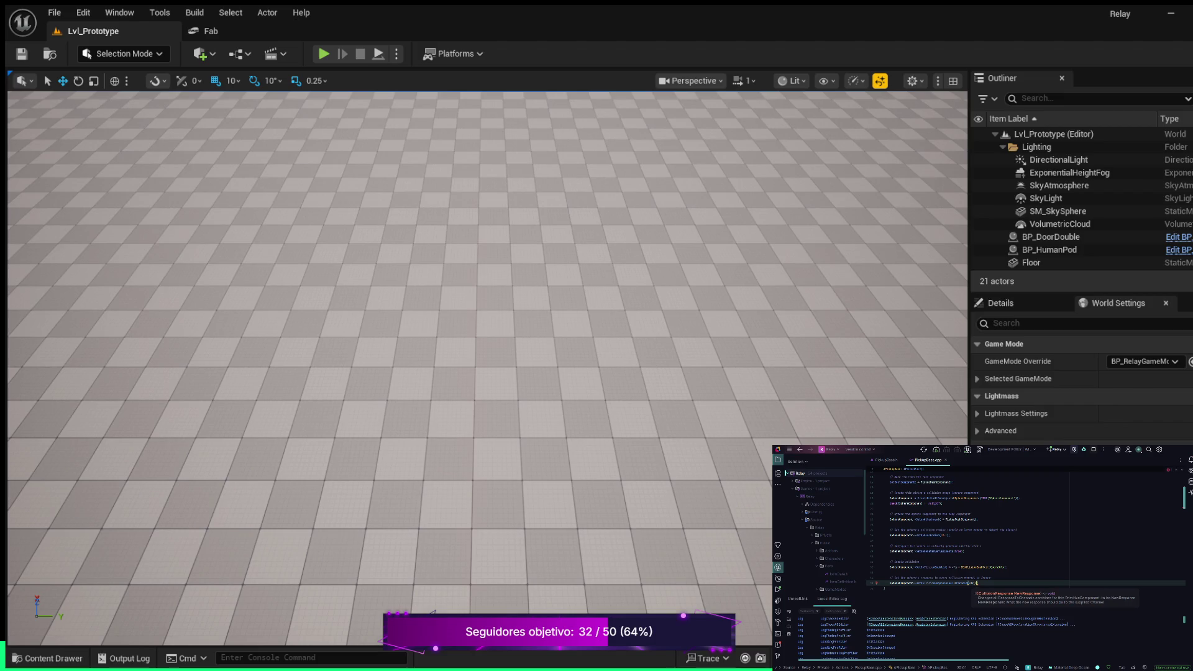
{"action": "type", "text": "ECR_Ignore"}
{"action": "key", "text": "Tab"}
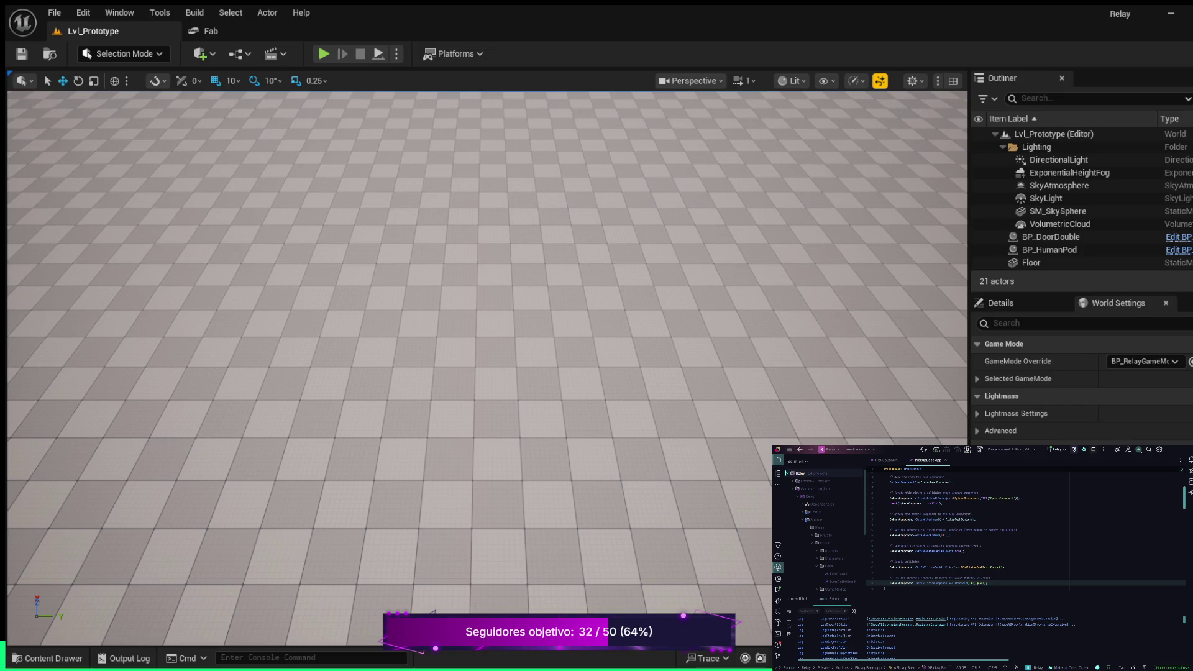
Extend the line 34 comment to explain the collision-ignore change in more detail.
{"action": "left_click", "coordinate": [890, 583]}
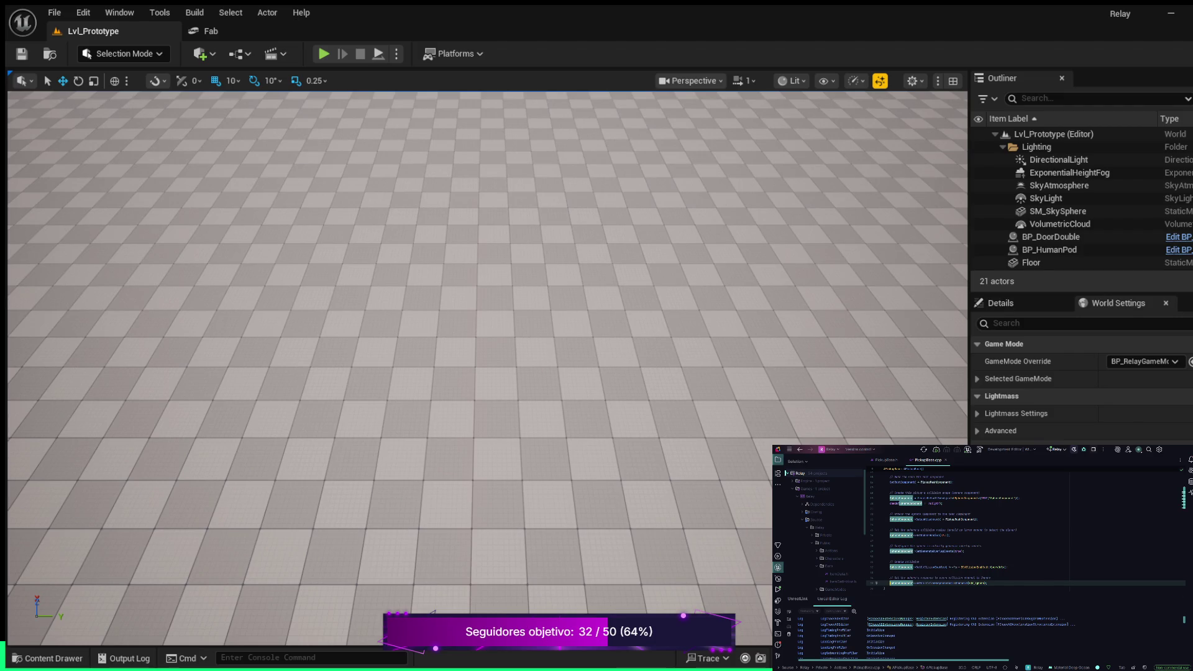
{"action": "left_click", "coordinate": [942, 577]}
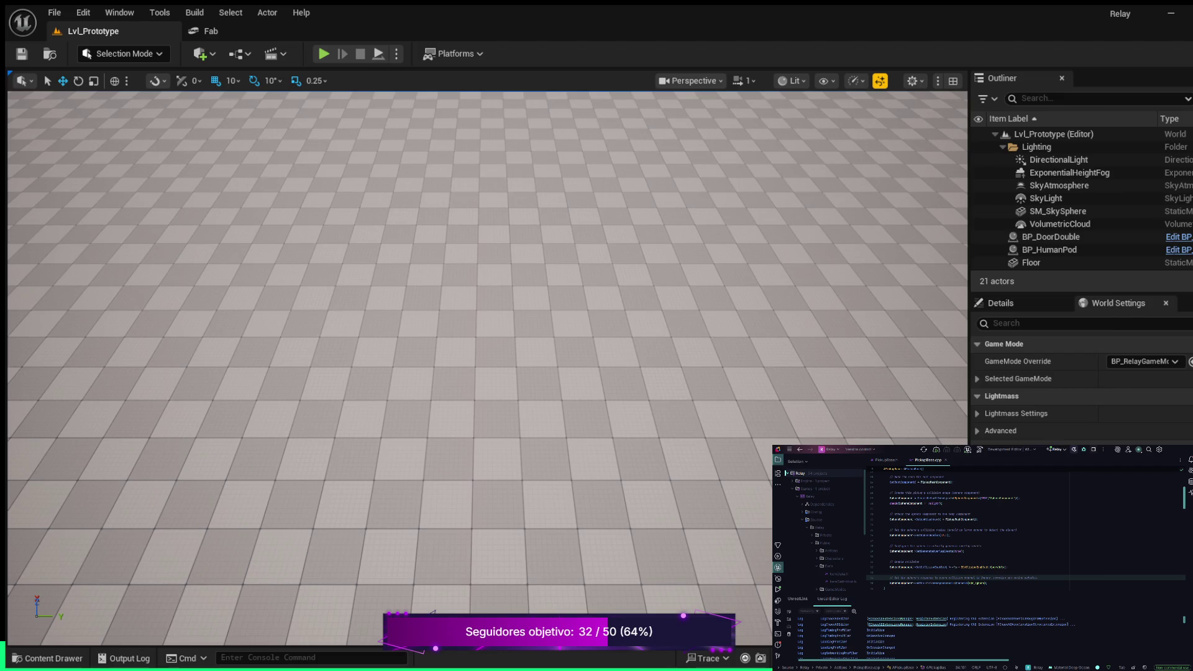
Add a SphereComponent line setting the ECC_Pawn channel response to ECR_Overlap.
{"action": "left_click", "coordinate": [988, 583]}
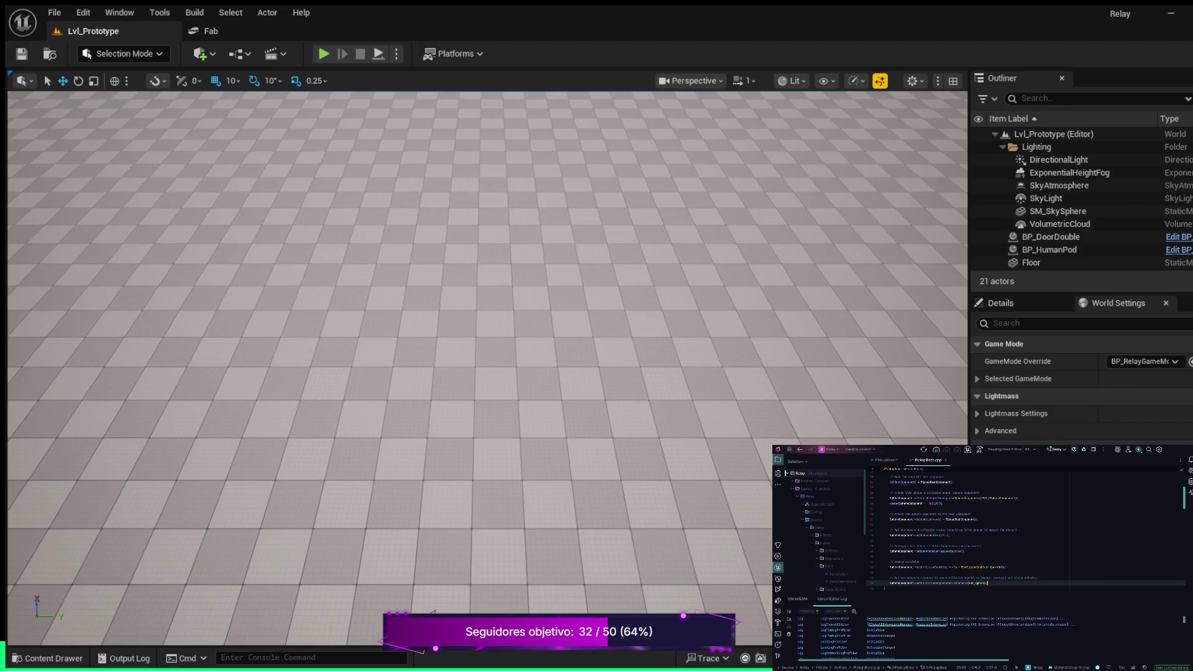
{"action": "key", "text": "Return"}
{"action": "key", "text": "Return"}
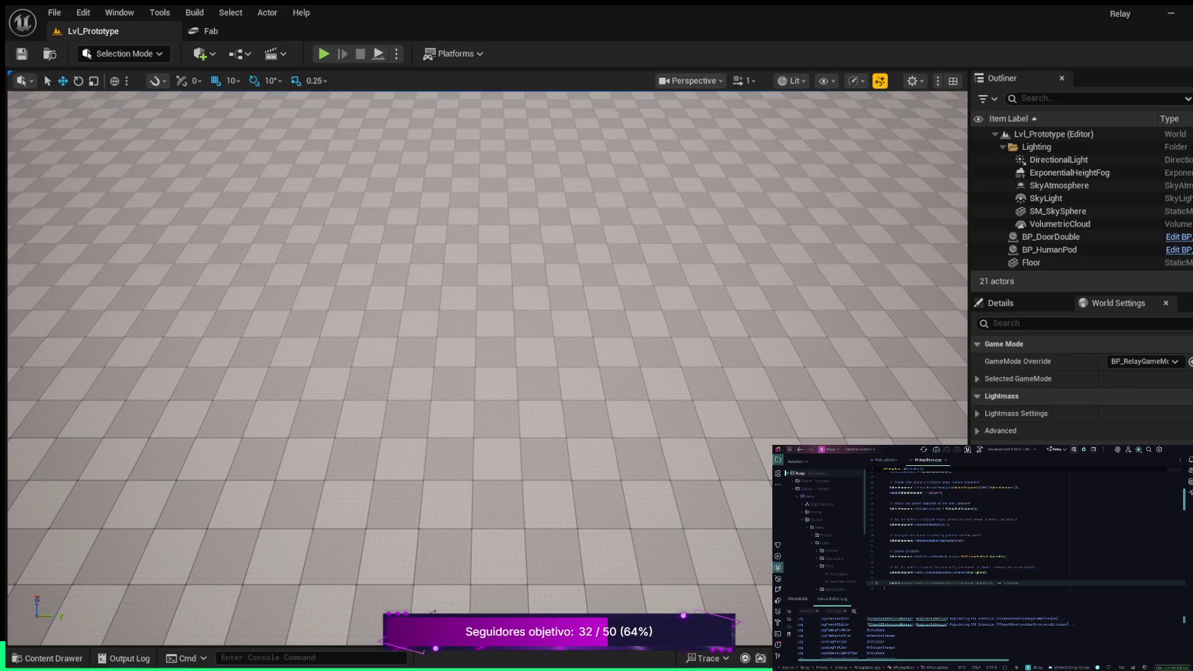
{"action": "key", "text": "Tab"}
{"action": "type", "text": "OnC"}
{"action": "type", "text": "omp"}
{"action": "key", "text": "Tab"}
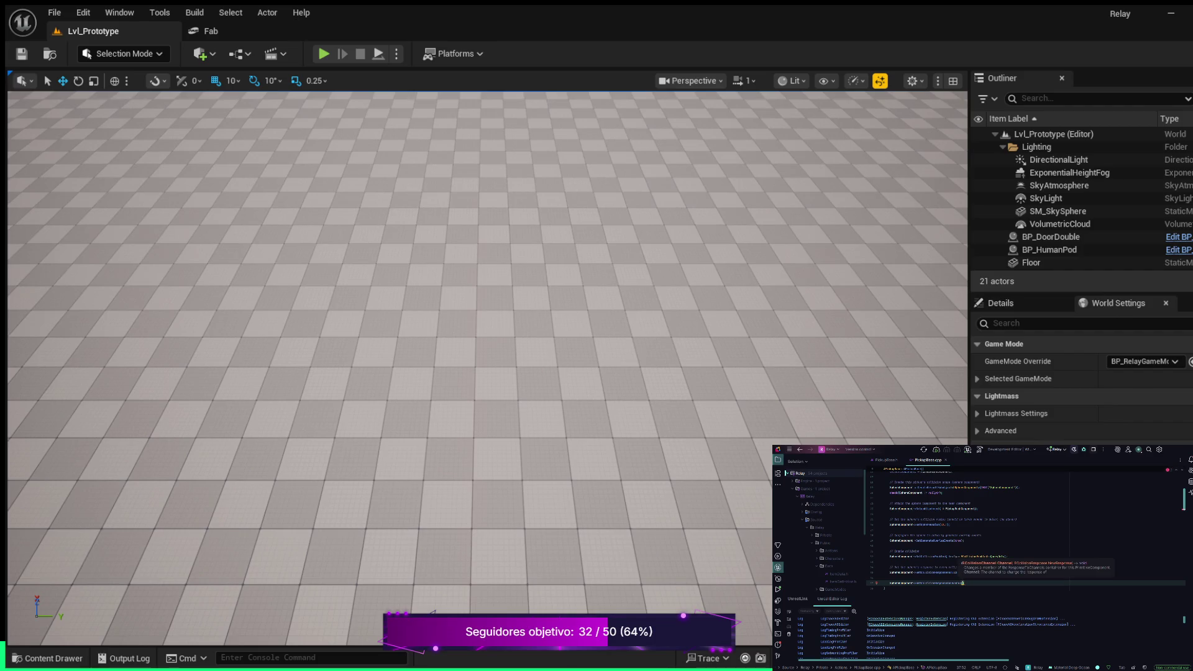
{"action": "type", "text": "E"}
{"action": "type", "text": "CC_"}
{"action": "type", "text": "wn"}
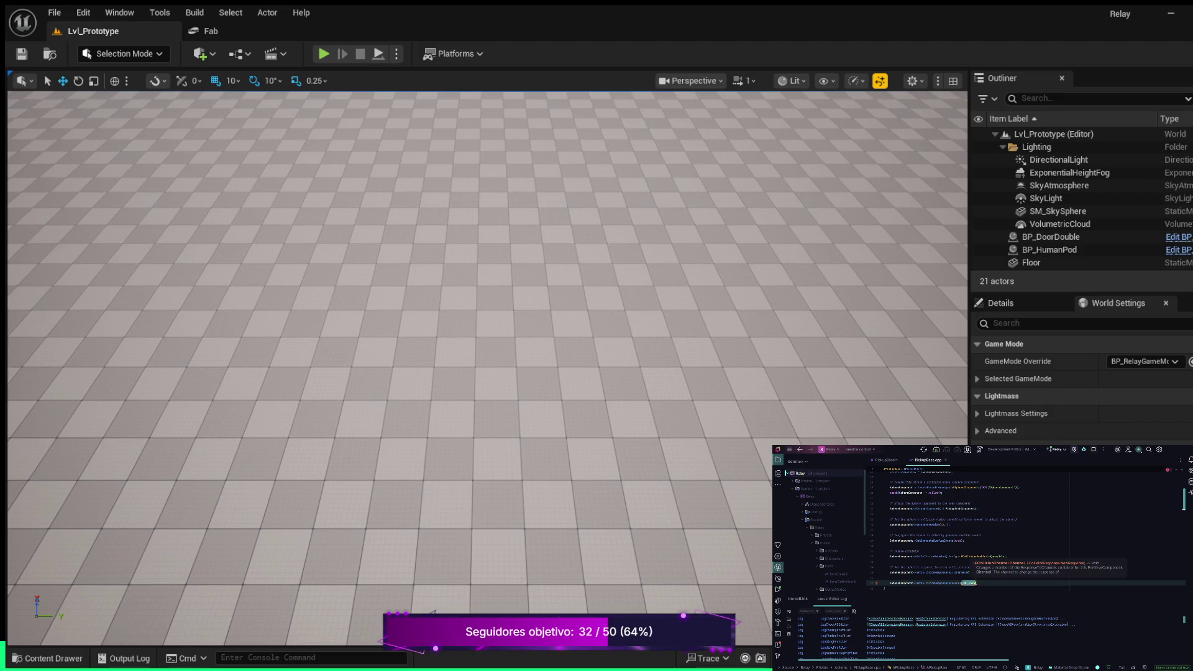
{"action": "key", "text": "Return"}
{"action": "type", "text": ", EC"}
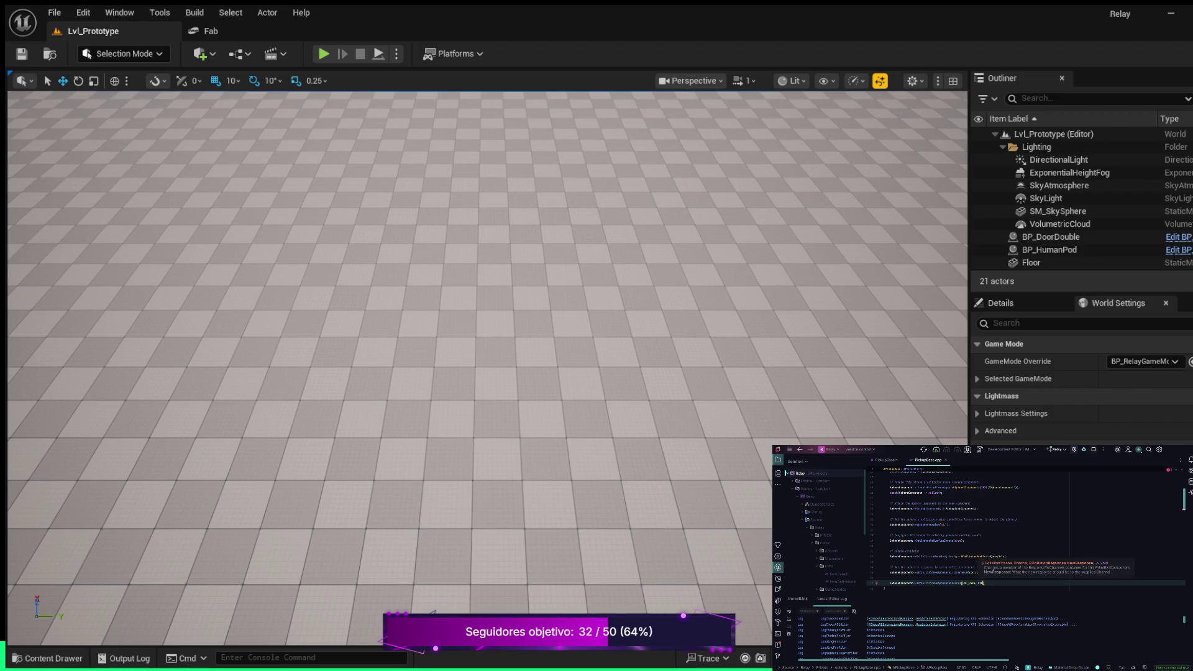
{"action": "type", "text": "R_Ov"}
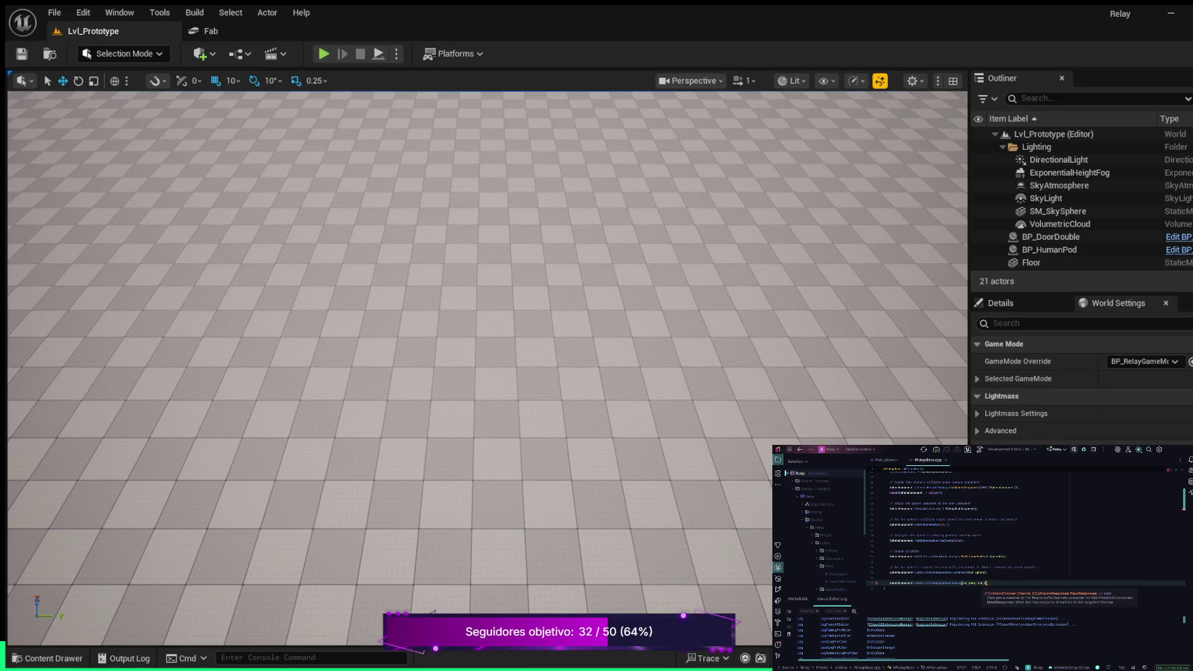
{"action": "type", "text": "er"}
{"action": "key", "text": "Return"}
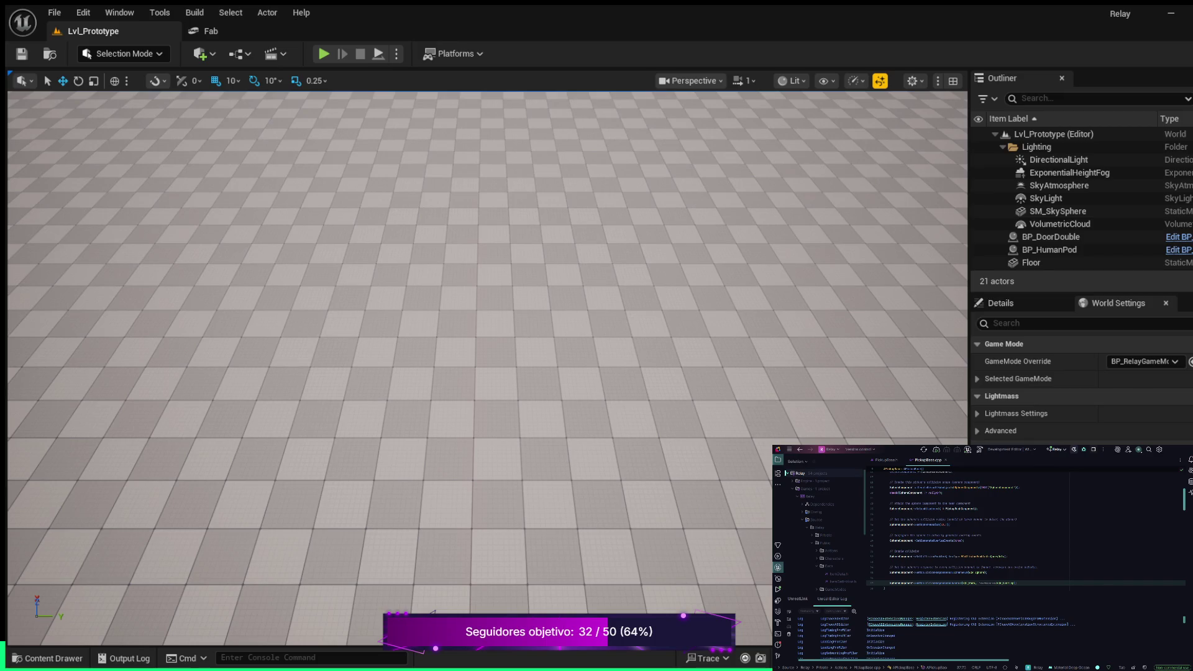
Insert a blank line at line 36, separating the pawn overlap code from a new comment.
{"action": "left_click", "coordinate": [884, 577]}
{"action": "key", "text": "Return"}
{"action": "left_click", "coordinate": [883, 577]}
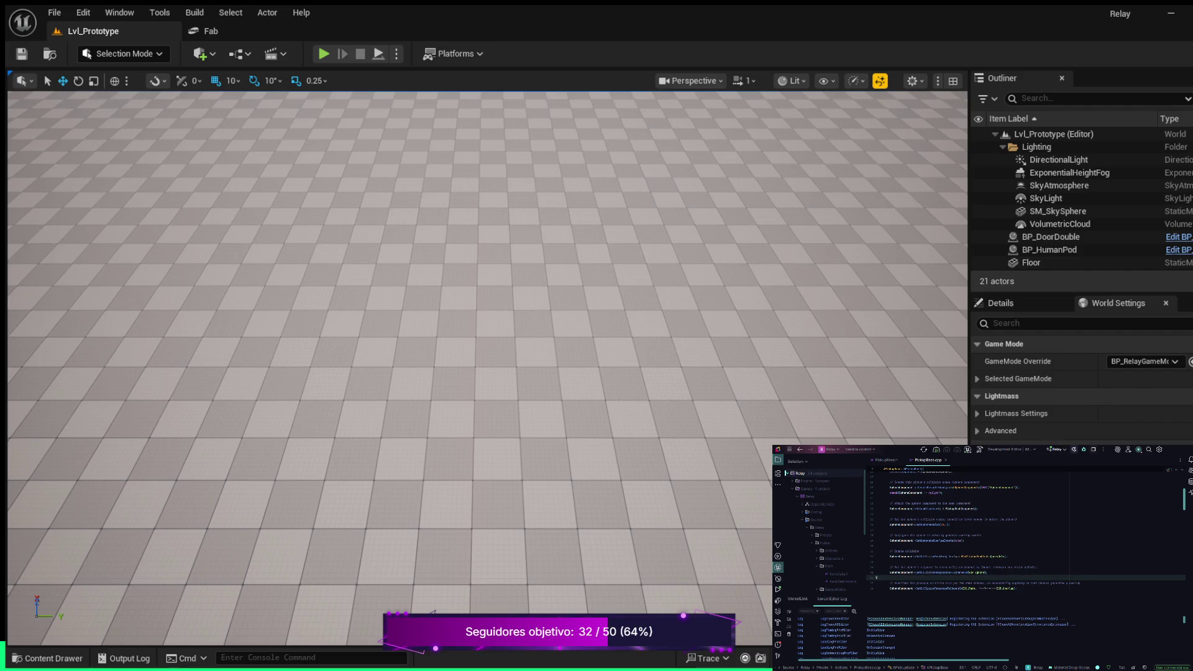
Continue the comment about overriding collision into a fuller explanation of the pawn overlap.
{"action": "left_click", "coordinate": [1061, 583]}
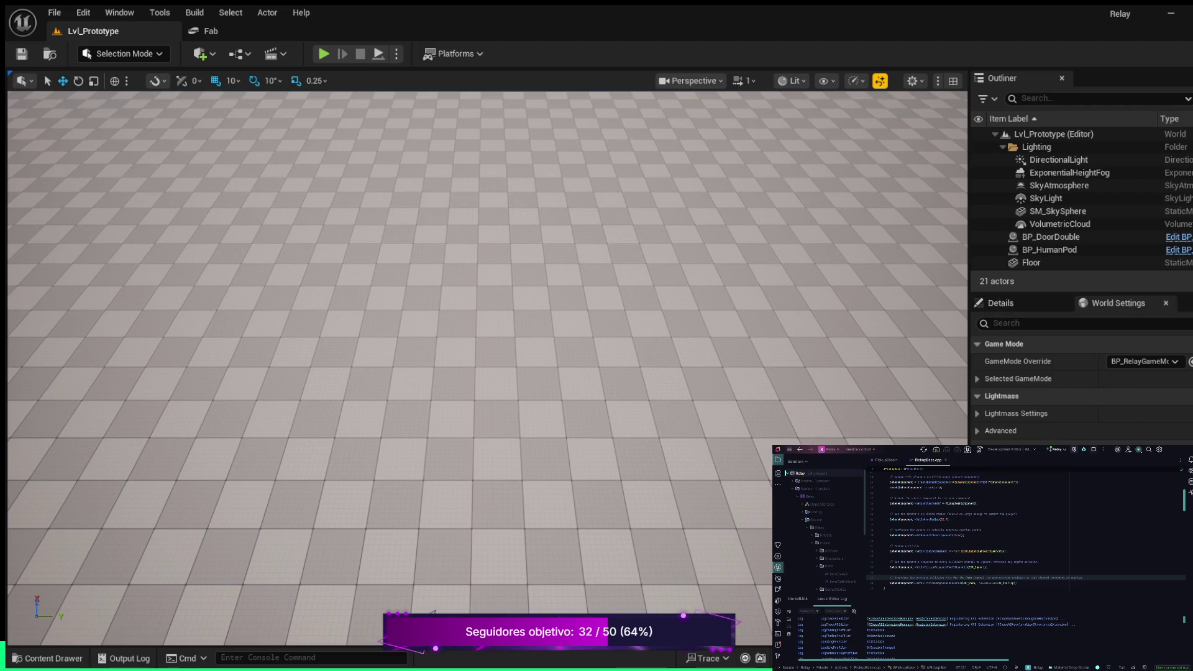
Jump to the sphere component's declaration in PickupBase.h and undo/redo the recent header edits.
{"action": "left_click", "coordinate": [949, 520]}
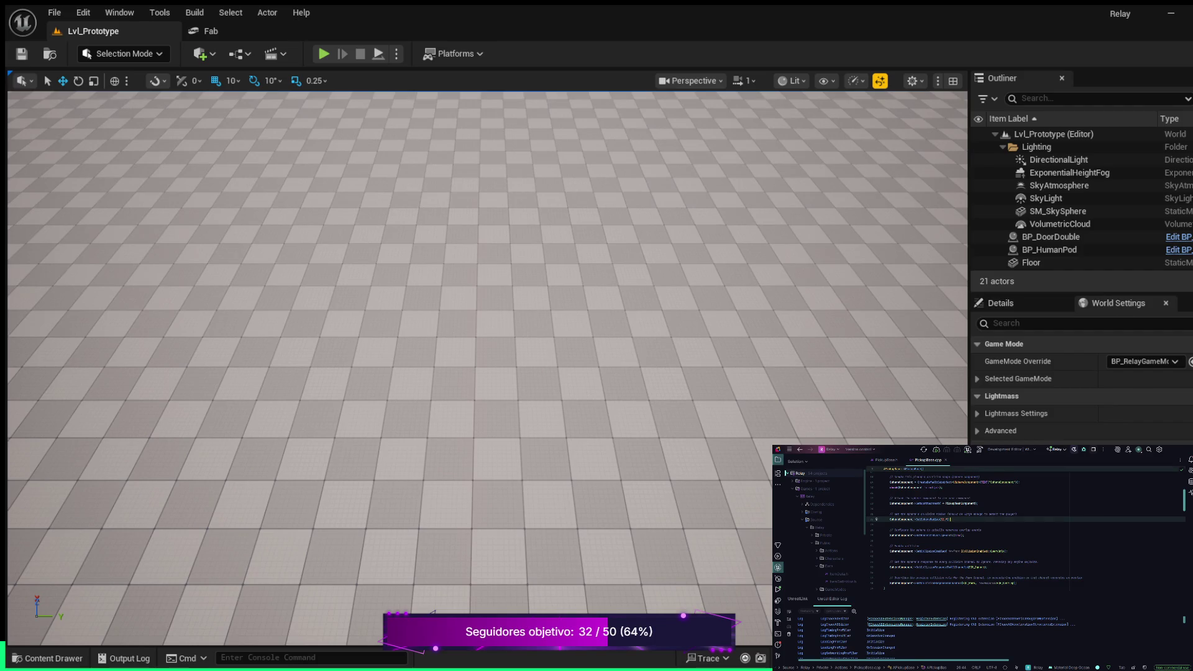
{"action": "key", "text": "ctrl+b"}
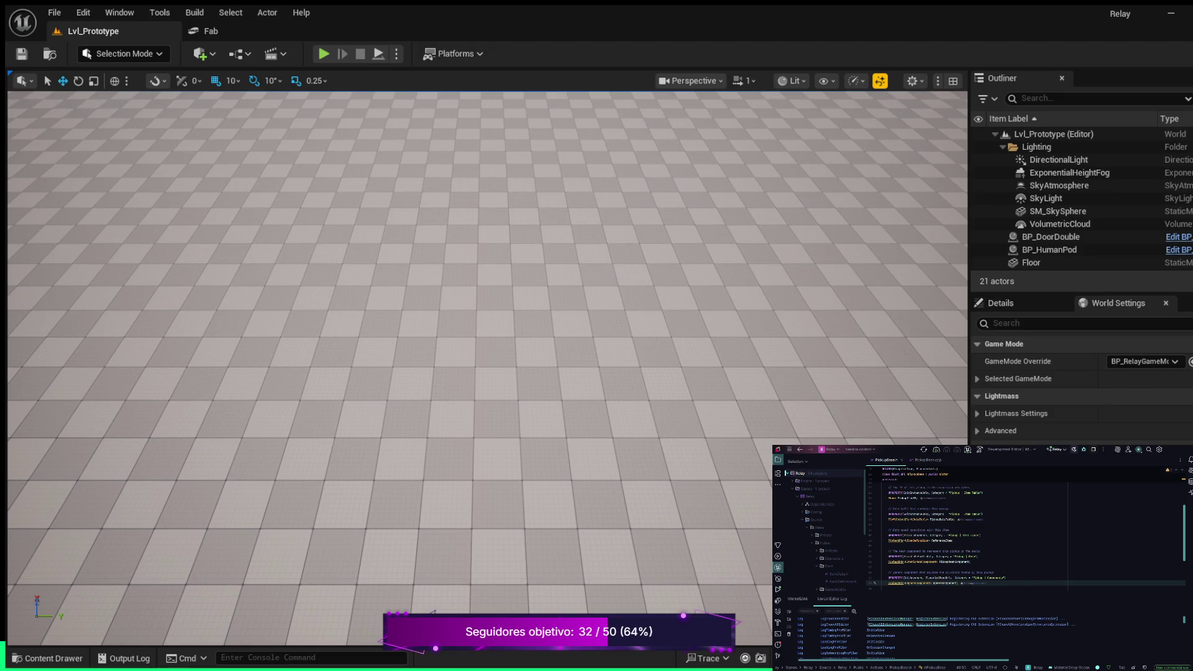
{"action": "key", "text": "ctrl+z"}
{"action": "key", "text": "ctrl+z"}
{"action": "key", "text": "ctrl+z"}
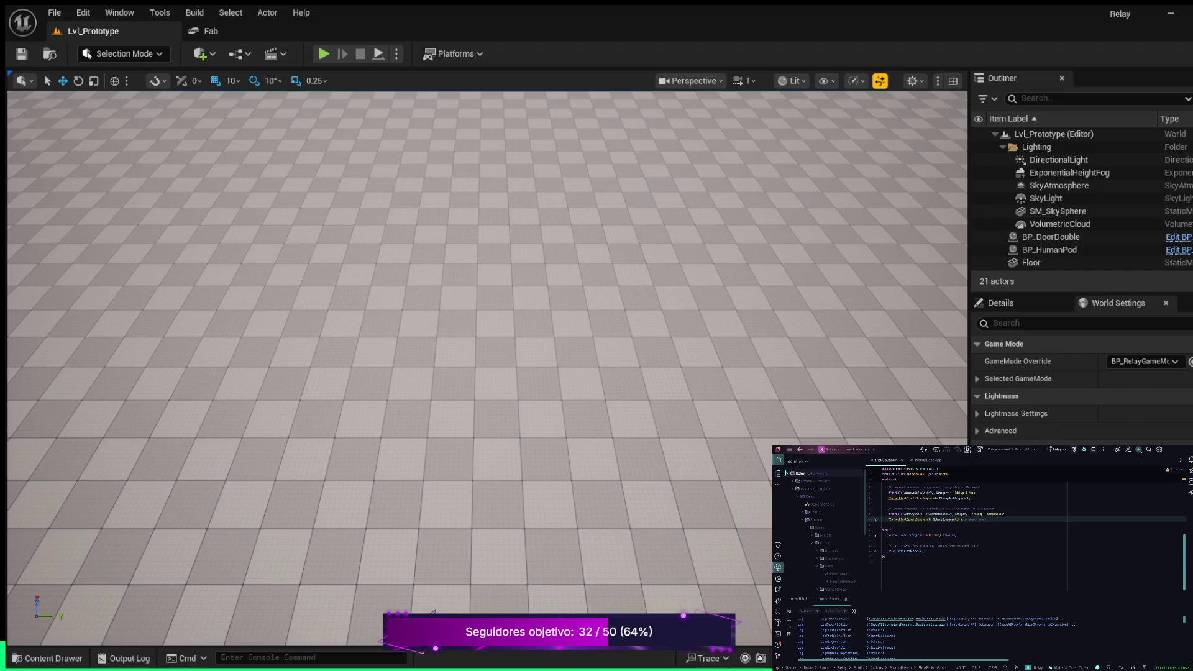
{"action": "key", "text": "Return"}
{"action": "key", "text": "Return"}
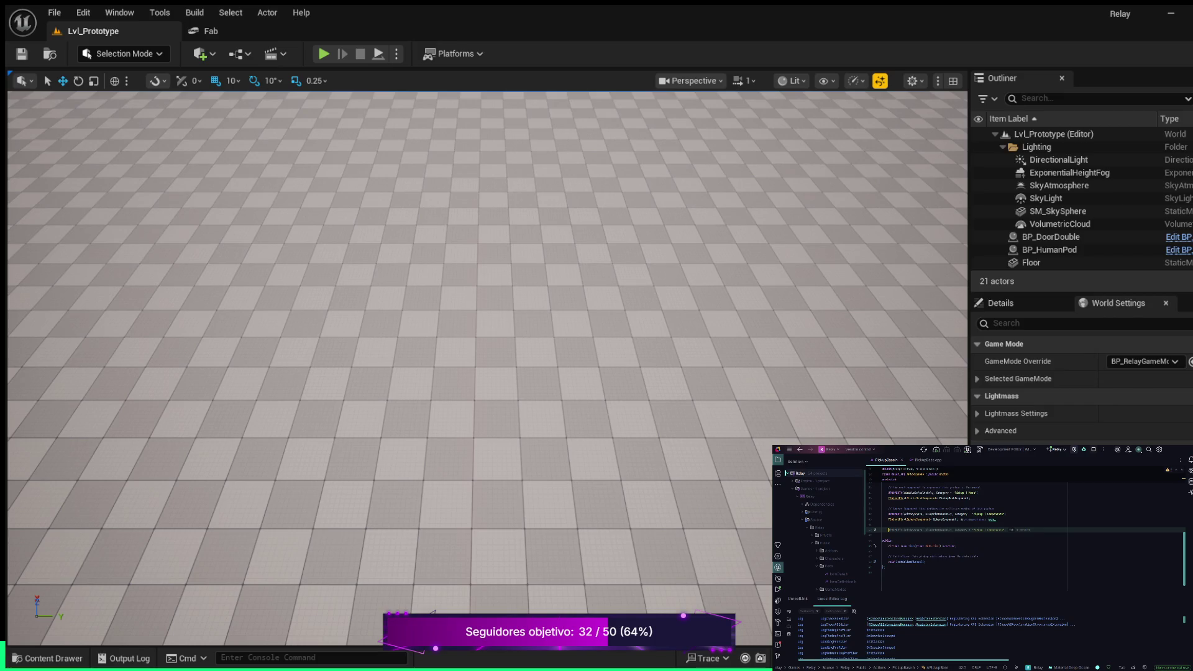
{"action": "scroll", "coordinate": [1025, 535], "scroll_direction": "up", "scroll_amount": 2}
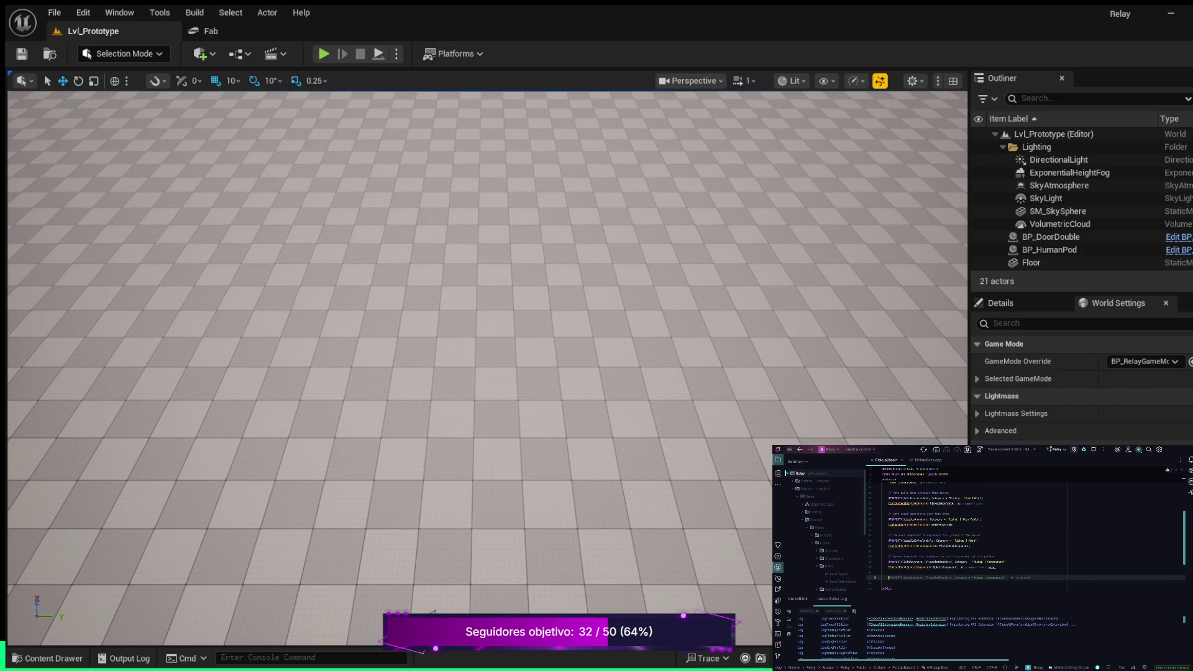
{"action": "key", "text": "ctrl+z"}
{"action": "key", "text": "ctrl+z"}
{"action": "key", "text": "ctrl+z"}
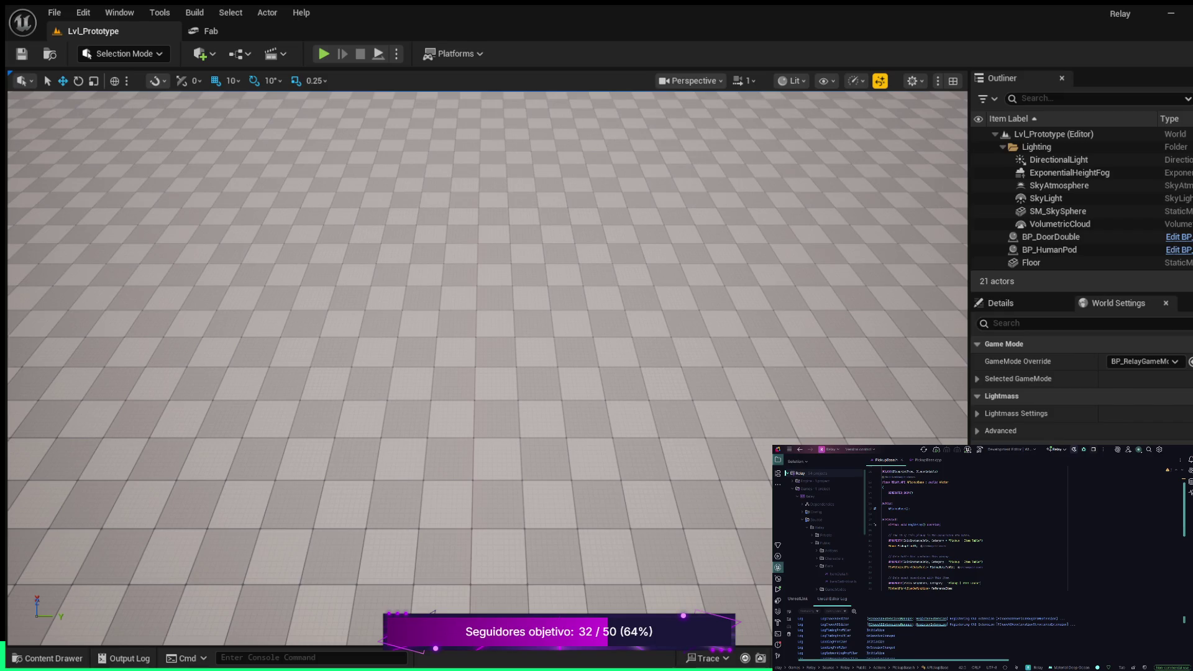
{"action": "key", "text": "ctrl+shift+z"}
{"action": "key", "text": "ctrl+shift+z"}
{"action": "key", "text": "ctrl+shift+z"}
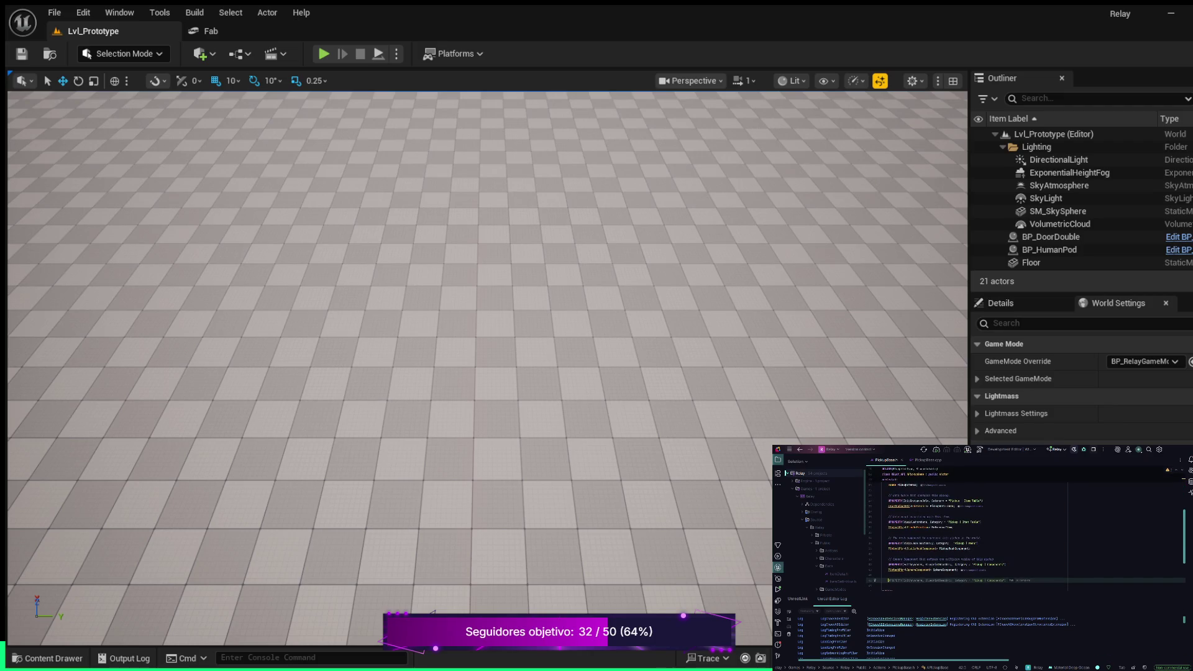
{"action": "key", "text": "ctrl+z"}
{"action": "key", "text": "ctrl+z"}
{"action": "key", "text": "ctrl+shift+z"}
{"action": "key", "text": "ctrl+shift+z"}
{"action": "key", "text": "ctrl+shift+z"}
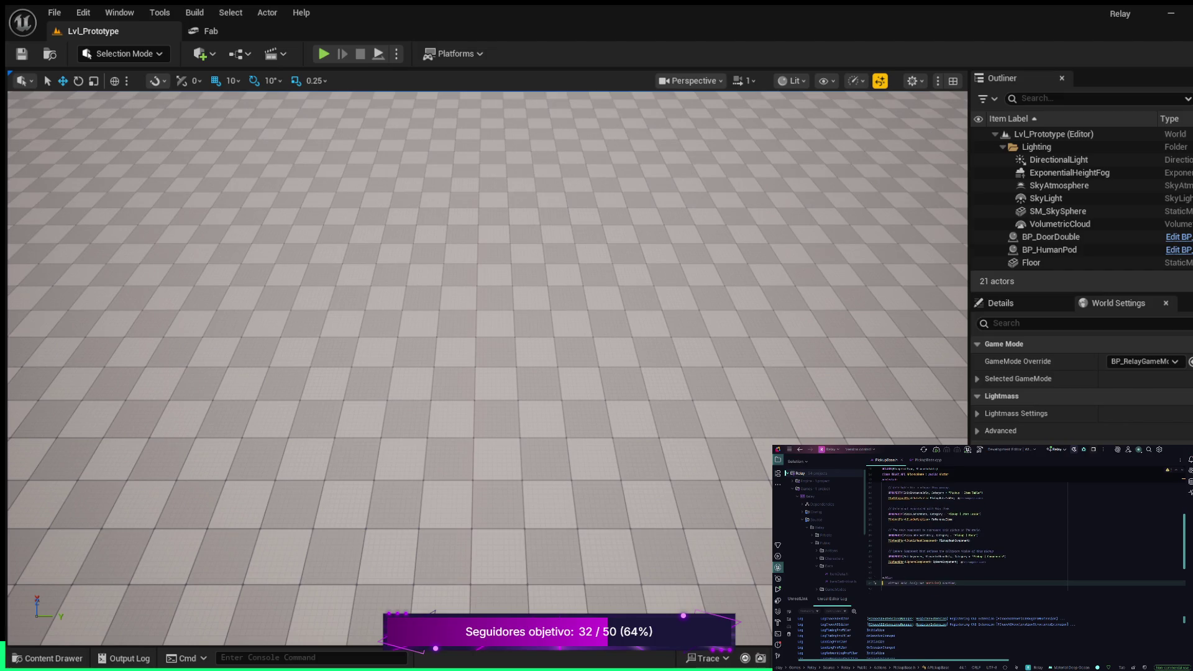
{"action": "key", "text": "ctrl+shift+z"}
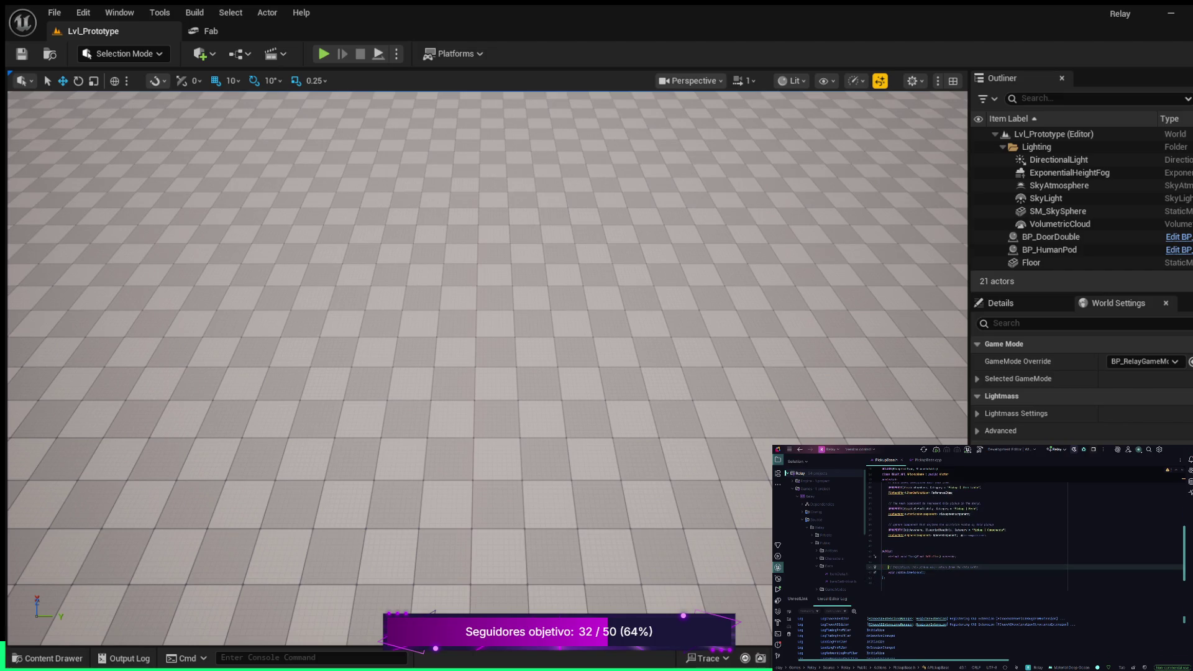
Below InitializePickup, add a protected: section with UPROPERTY() and begin a void OnPickup declaration.
{"action": "double_click", "coordinate": [908, 572]}
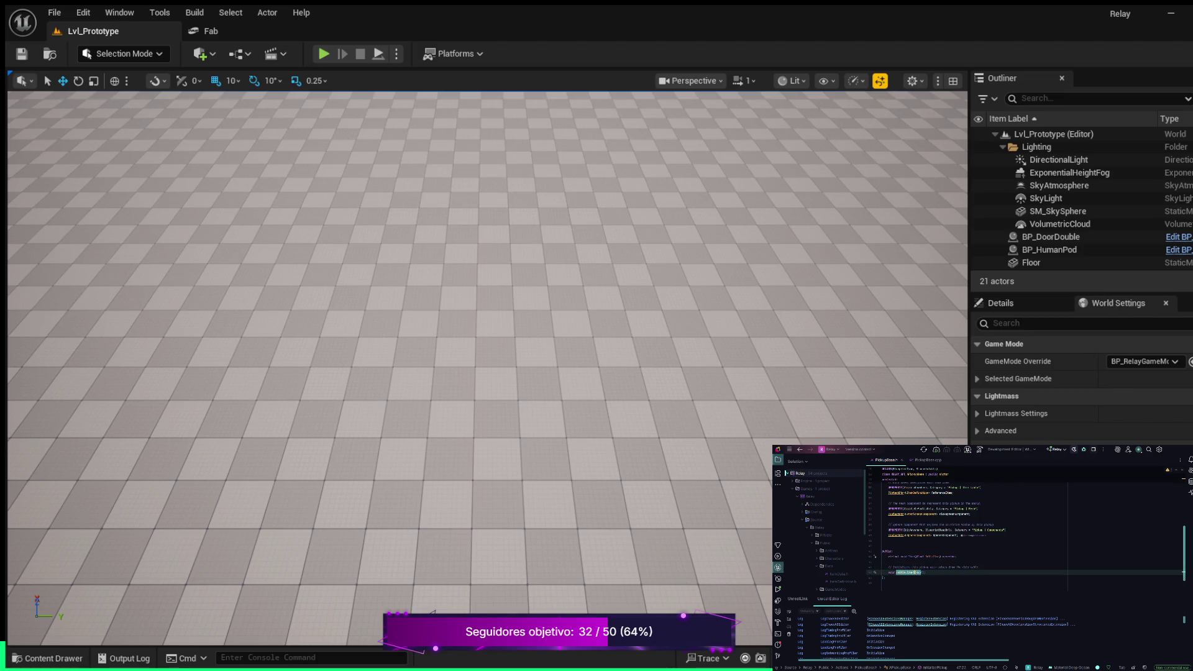
{"action": "key", "text": "End"}
{"action": "key", "text": "Return"}
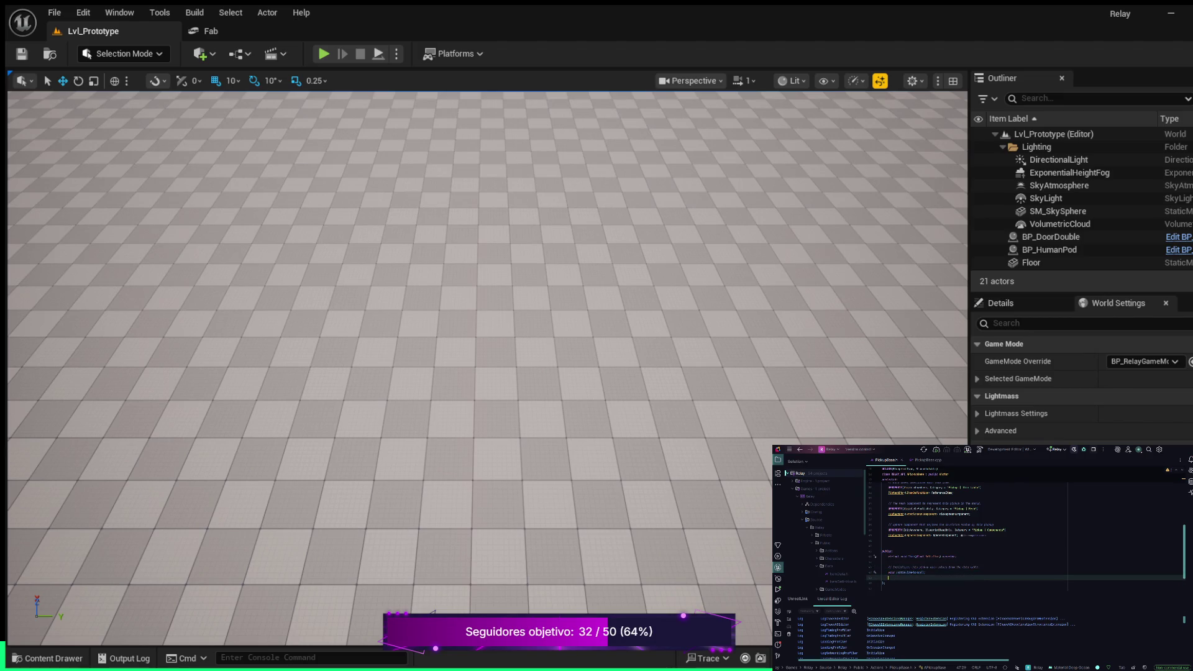
{"action": "key", "text": "Return"}
{"action": "key", "text": "BackSpace"}
{"action": "key", "text": "Return"}
{"action": "type", "text": "voivoid"}
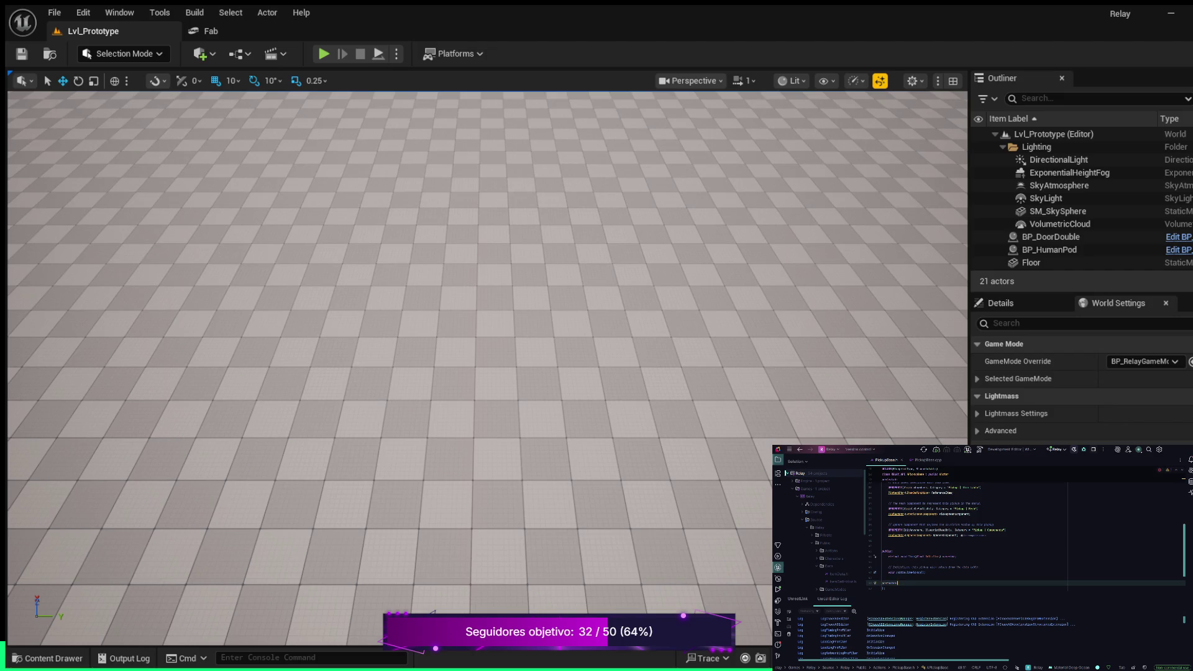
{"action": "type", "text": ":"}
{"action": "key", "text": "Return"}
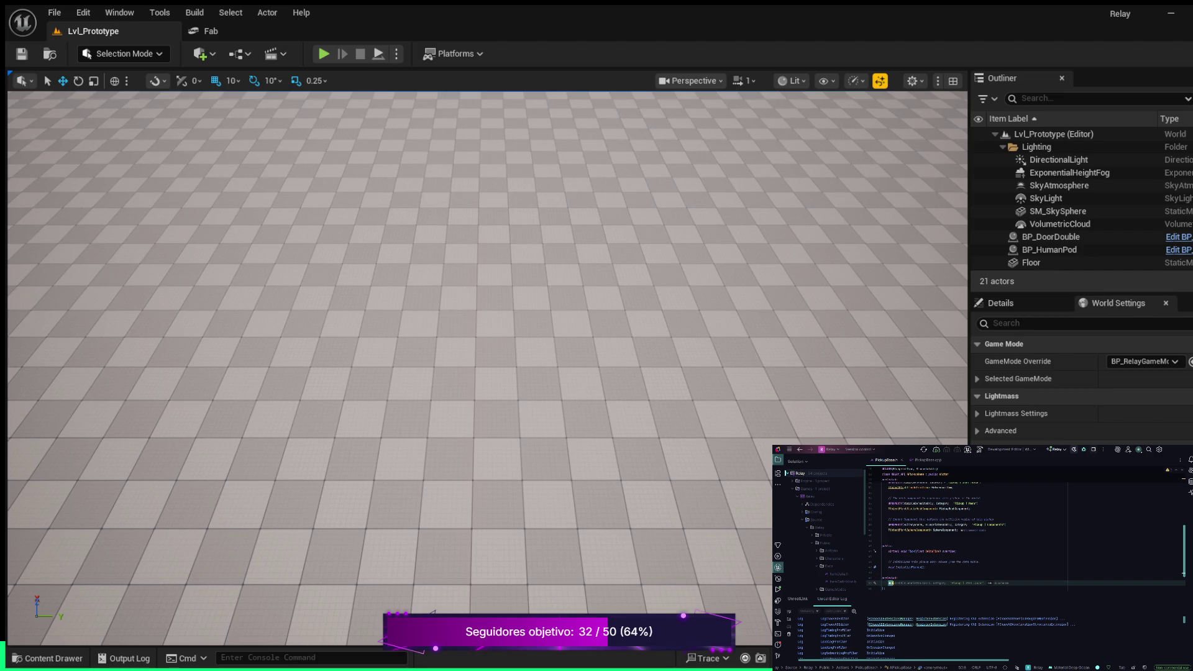
{"action": "type", "text": "UPROPERTY"}
{"action": "type", "text": "()"}
{"action": "key", "text": "Return"}
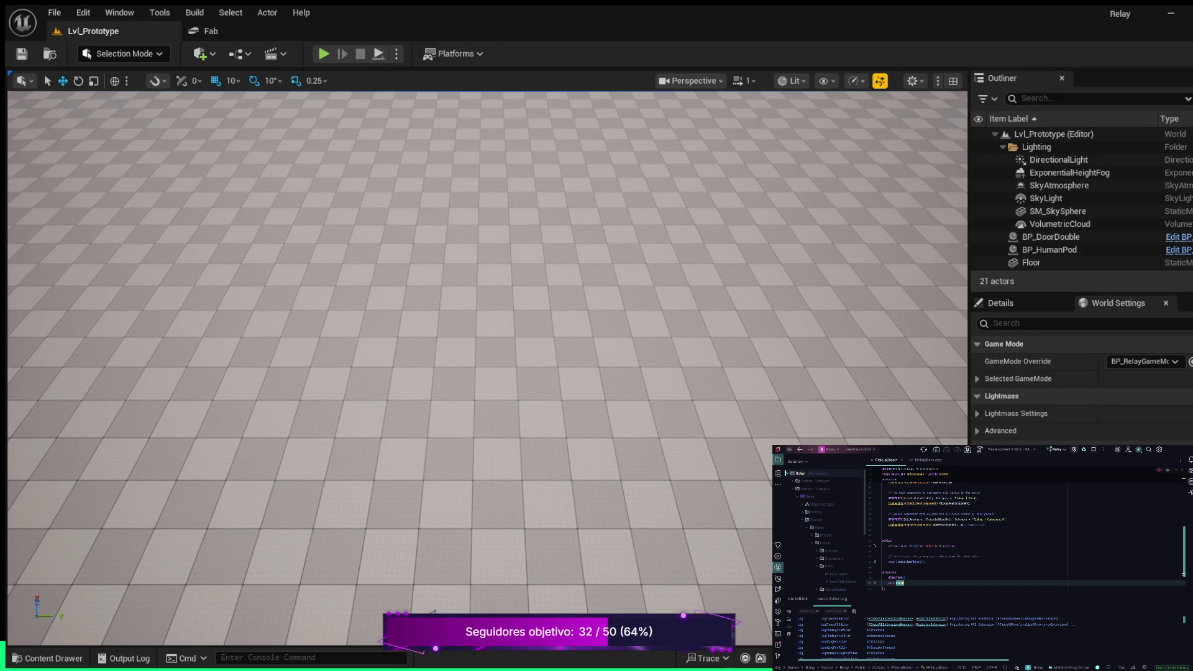
{"action": "type", "text": "O"}
{"action": "type", "text": "nPickup("}
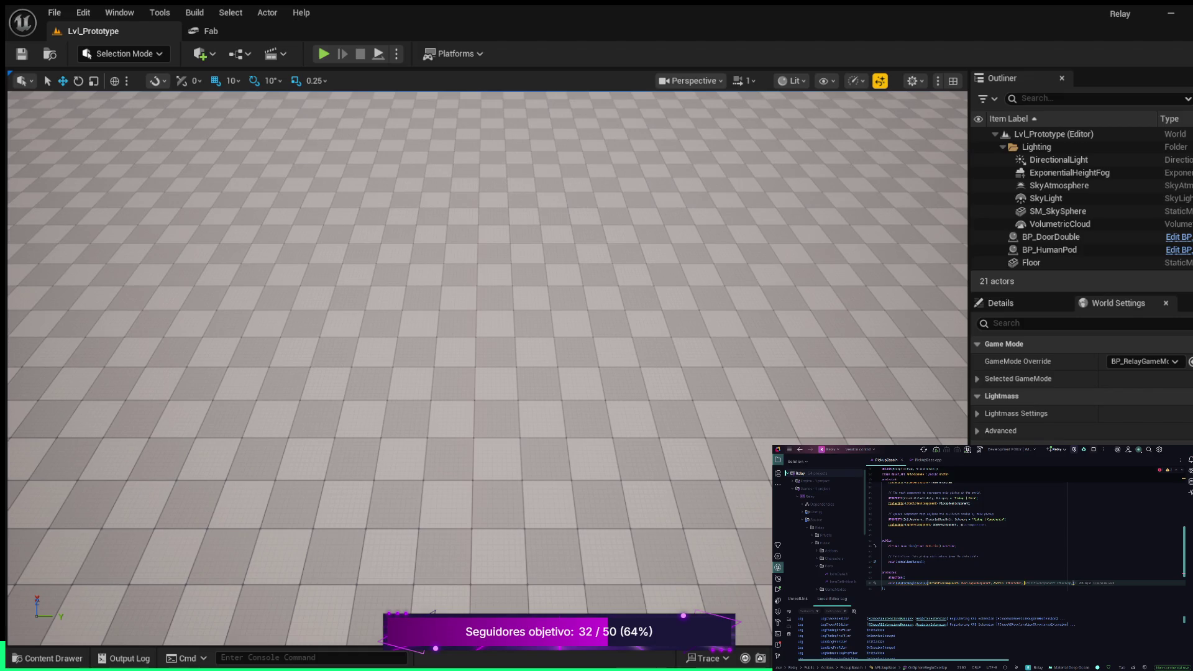
Accept the suggested overlap handler declaration with its full parameter list.
{"action": "key", "text": "Tab"}
Complete the handler's parameters and generate its OnSphereBeginOverlap definition in PickupBase.cpp.
{"action": "key", "text": "BackSpace"}
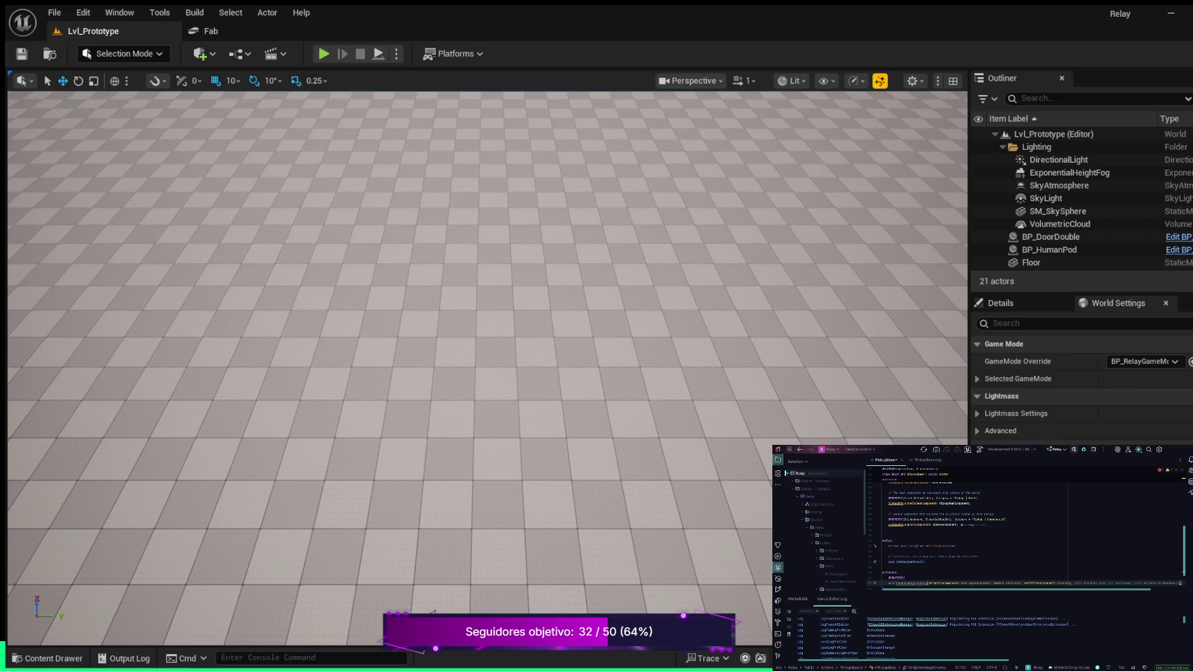
{"action": "key", "text": "Tab"}
{"action": "key", "text": "alt+Return"}
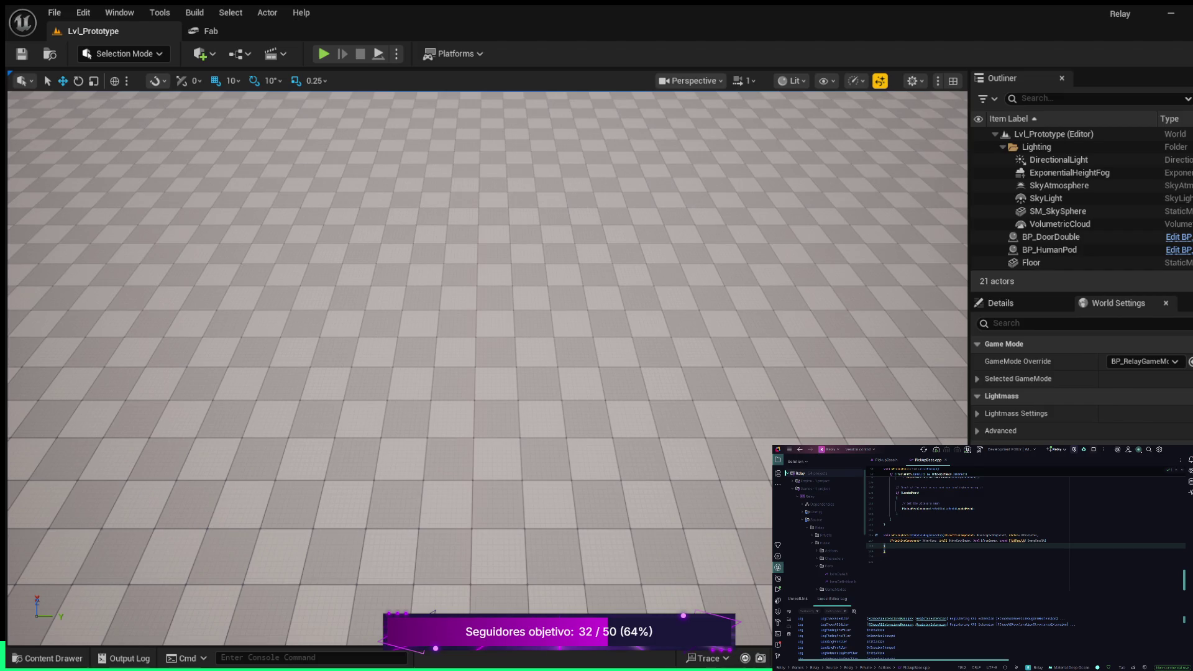
{"action": "key", "text": "Return"}
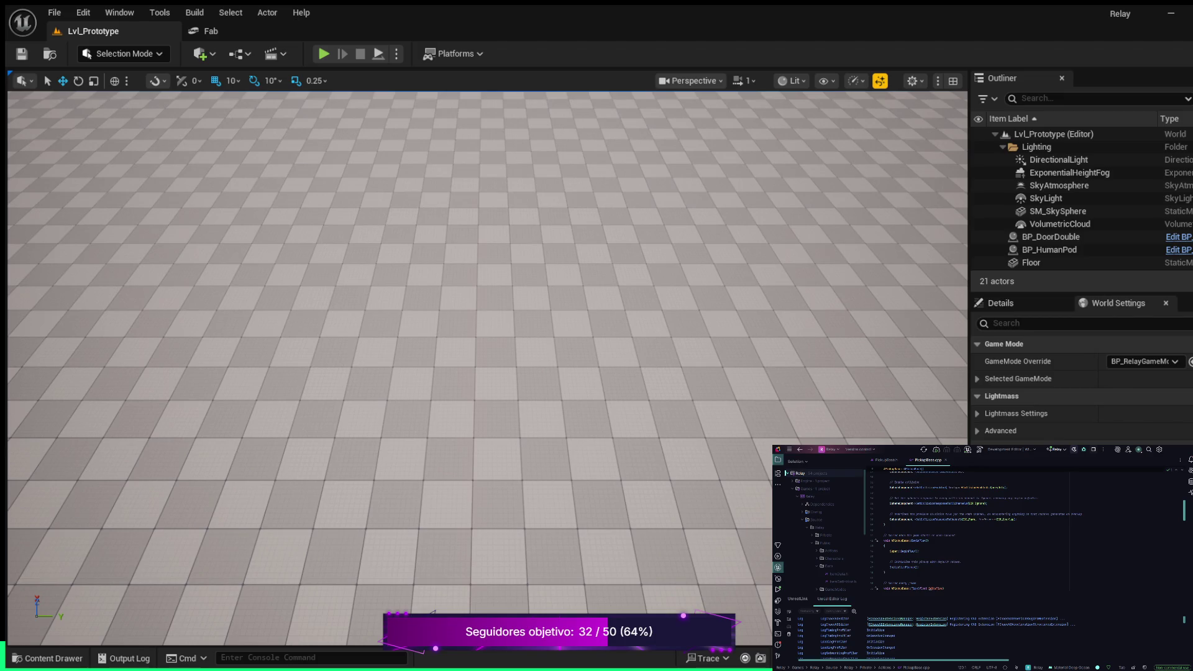
Place the cursor right after Super::BeginPlay() in PickupBase.cpp's BeginPlay.
{"action": "left_click", "coordinate": [921, 550]}
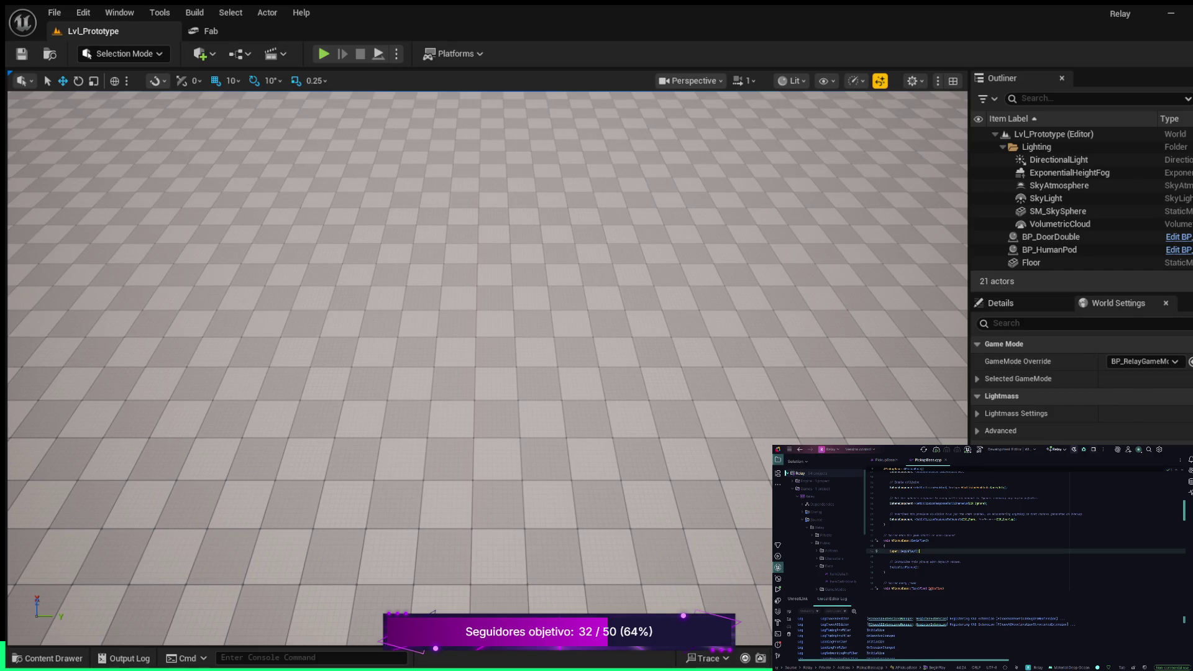
Under Super::BeginPlay(), add a comment and bind SphereComponent->OnComponentBeginOverlap.AddDynamic to the handler.
{"action": "key", "text": "Return"}
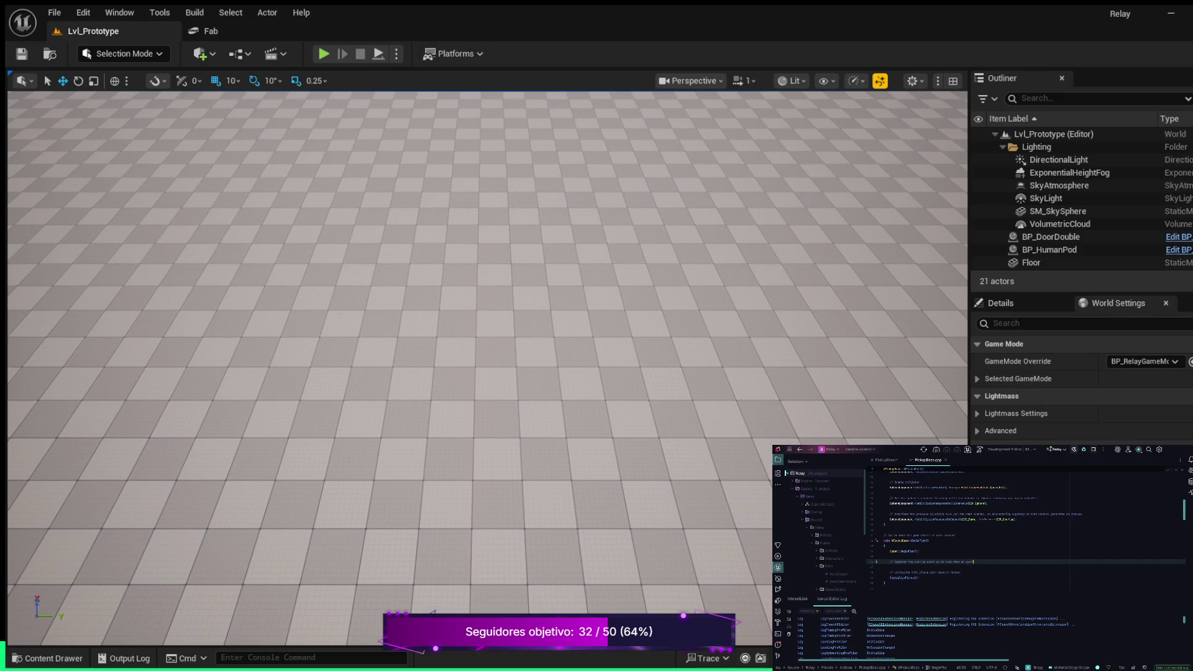
{"action": "key", "text": "Return"}
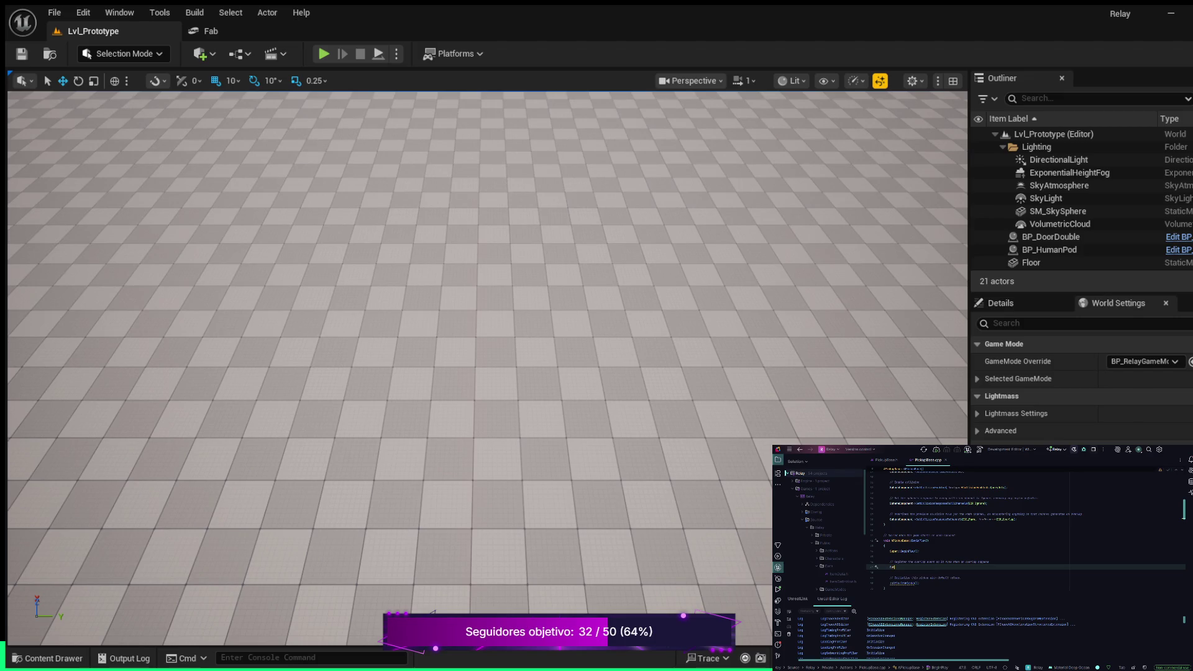
{"action": "type", "text": "hereComp"}
{"action": "type", "text": "->"}
{"action": "type", "text": "nentBeginOverlap"}
{"action": "key", "text": "Tab"}
{"action": "left_click", "coordinate": [884, 556]}
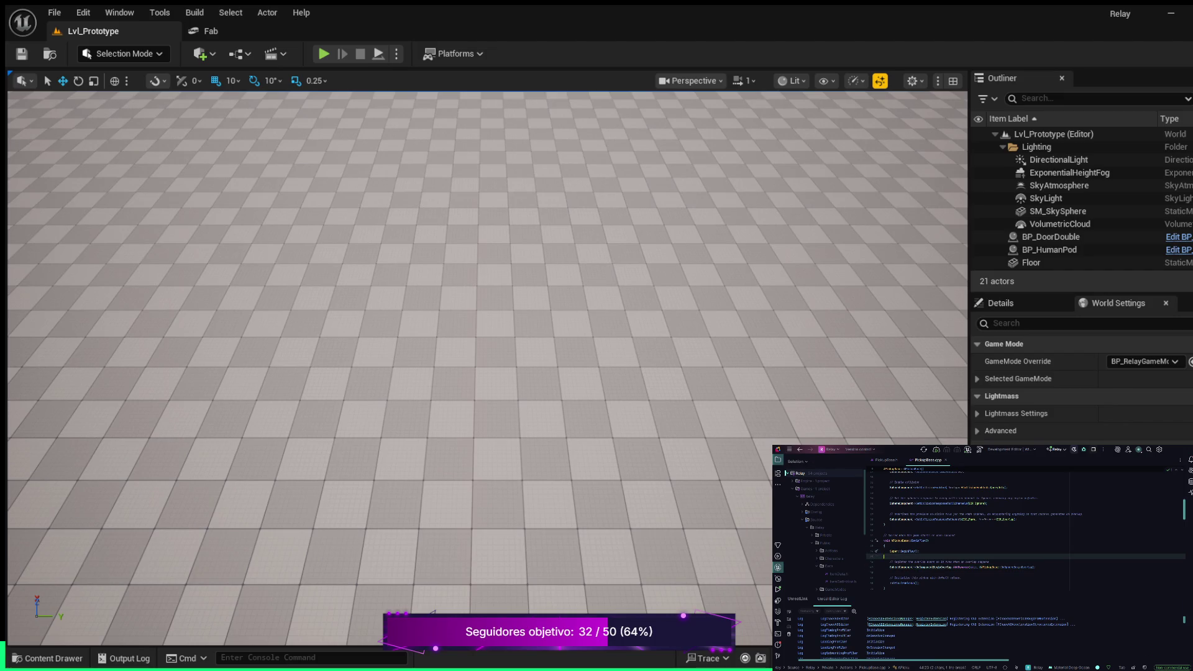
After line 45, add a comment and bind OnComponentBeginOverlap to the handler with AddDynamic.
{"action": "key", "text": "Return"}
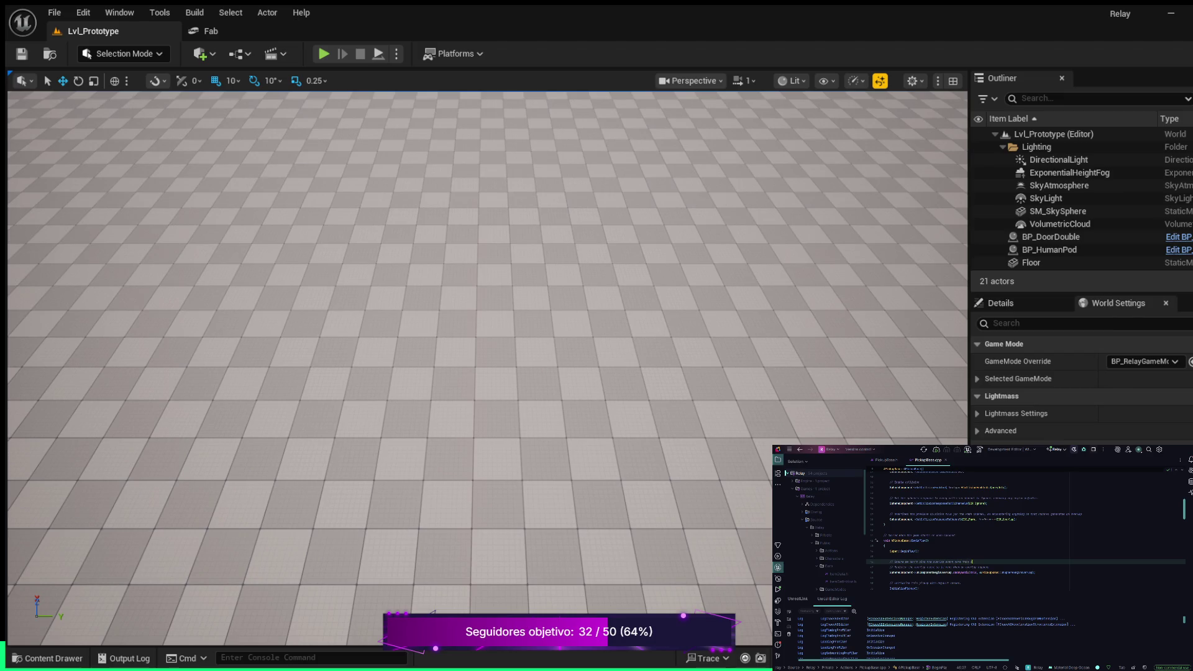
{"action": "key", "text": "Return"}
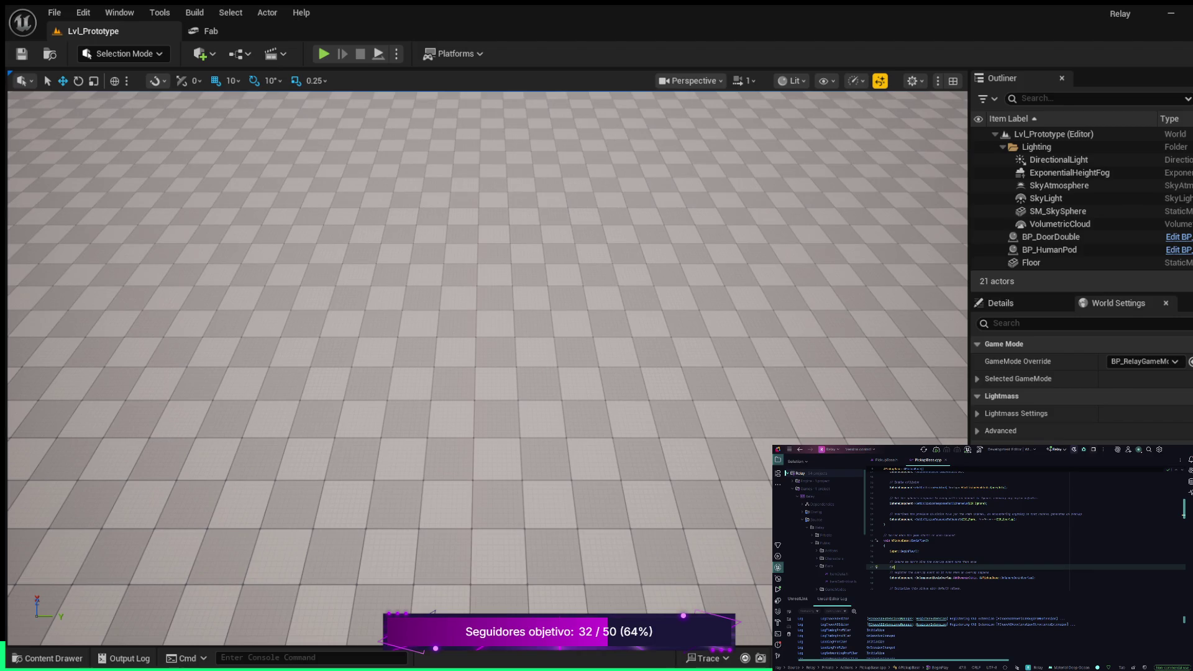
{"action": "key", "text": "Return"}
{"action": "key", "text": "Return"}
{"action": "type", "text": ".Ad"}
{"action": "key", "text": "Return"}
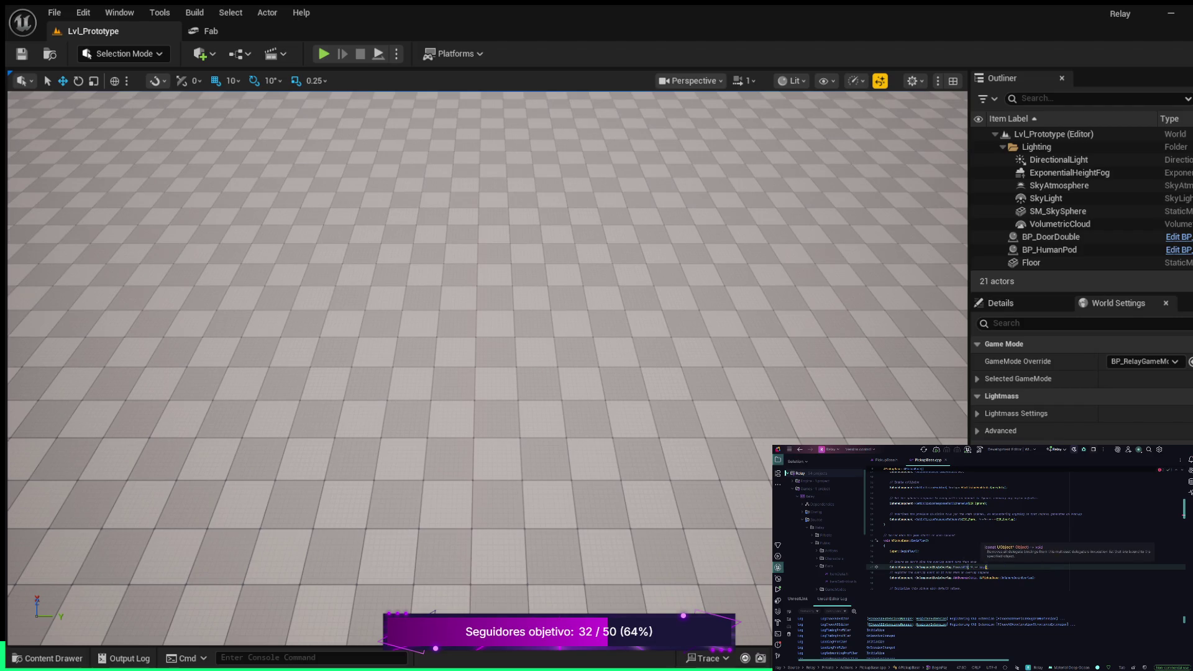
{"action": "key", "text": "Escape"}
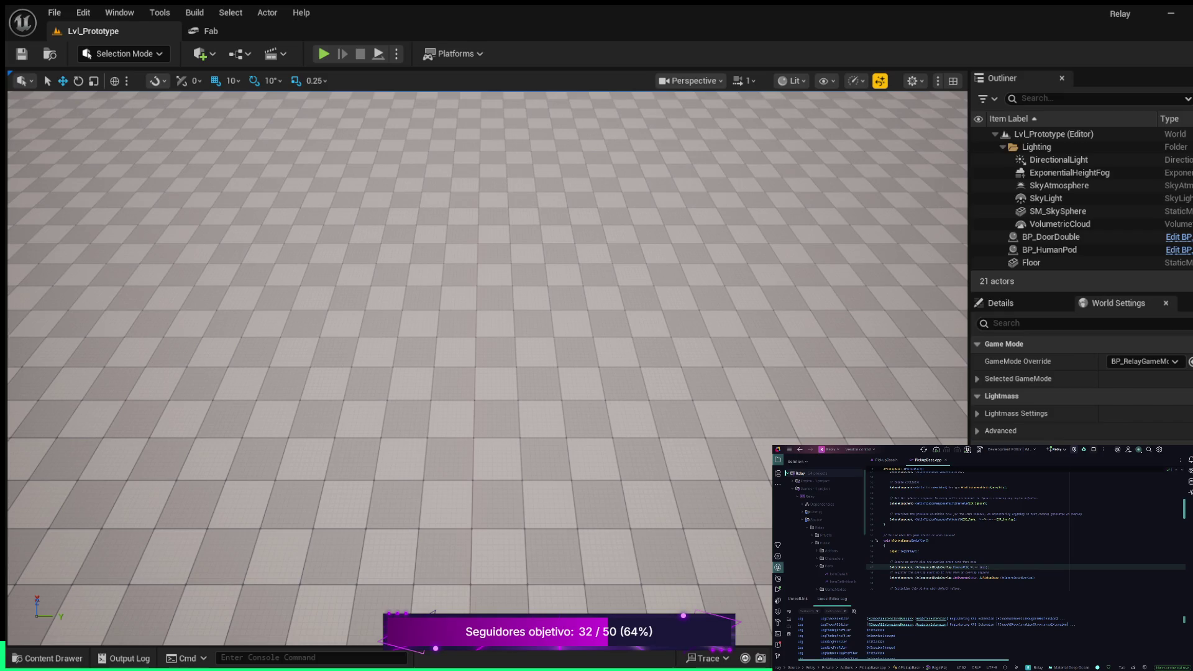
{"action": "scroll", "coordinate": [1025, 531], "scroll_direction": "up", "scroll_amount": 10}
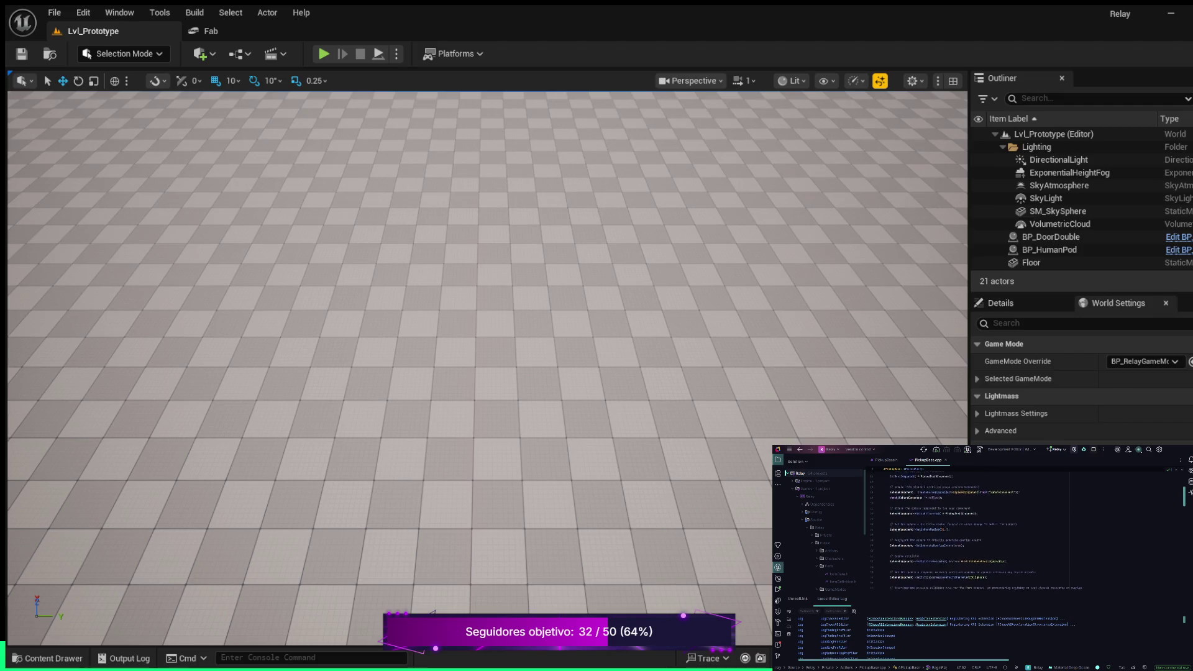
Scroll down PickupBase.cpp to the OnSphereBeginOverlap handler definition.
{"action": "scroll", "coordinate": [1025, 531], "scroll_direction": "down", "scroll_amount": 6}
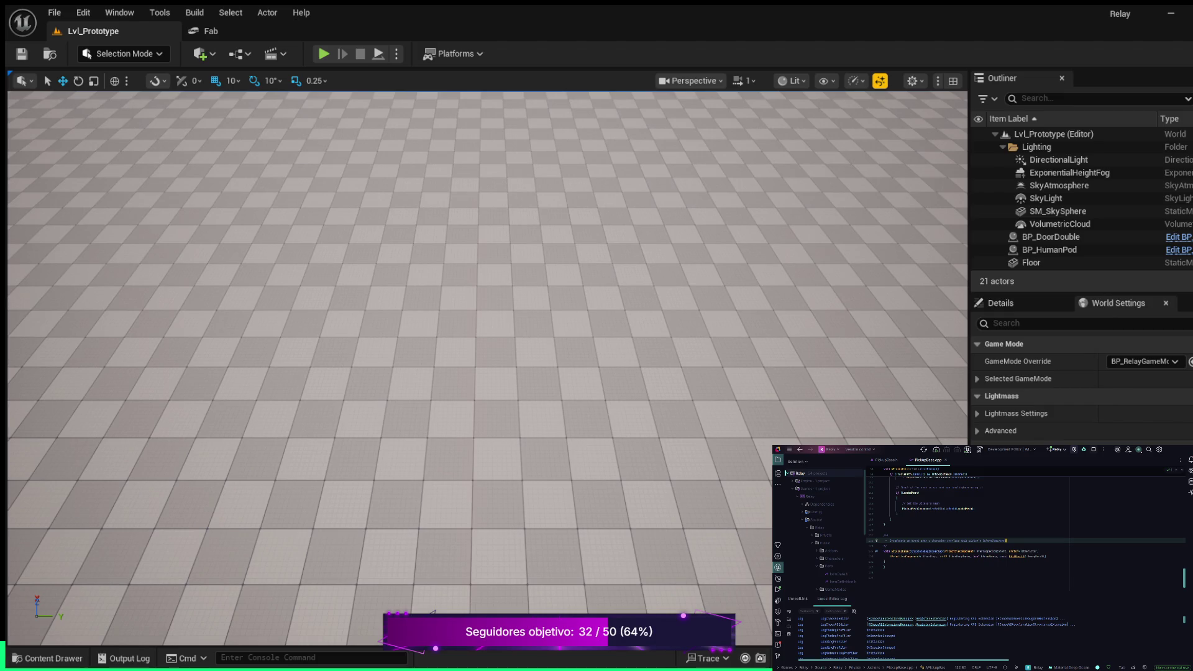
{"action": "key", "text": "Return"}
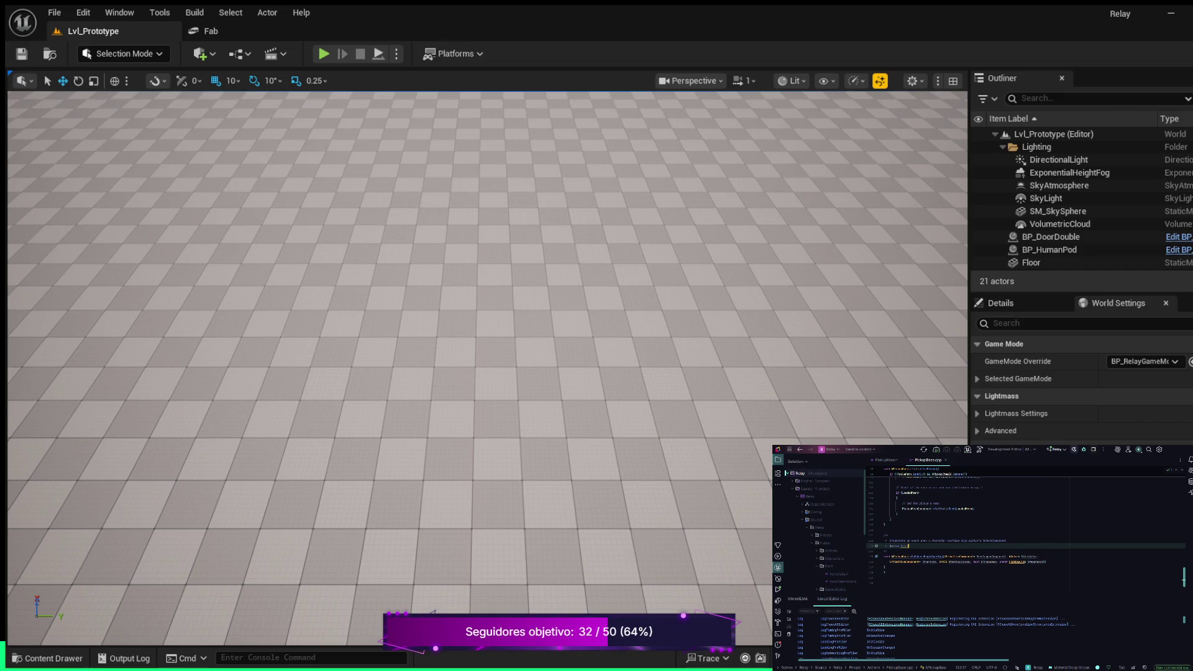
{"action": "type", "text": "ion"}
{"action": "type", "text": " the"}
{"action": "key", "text": "Return"}
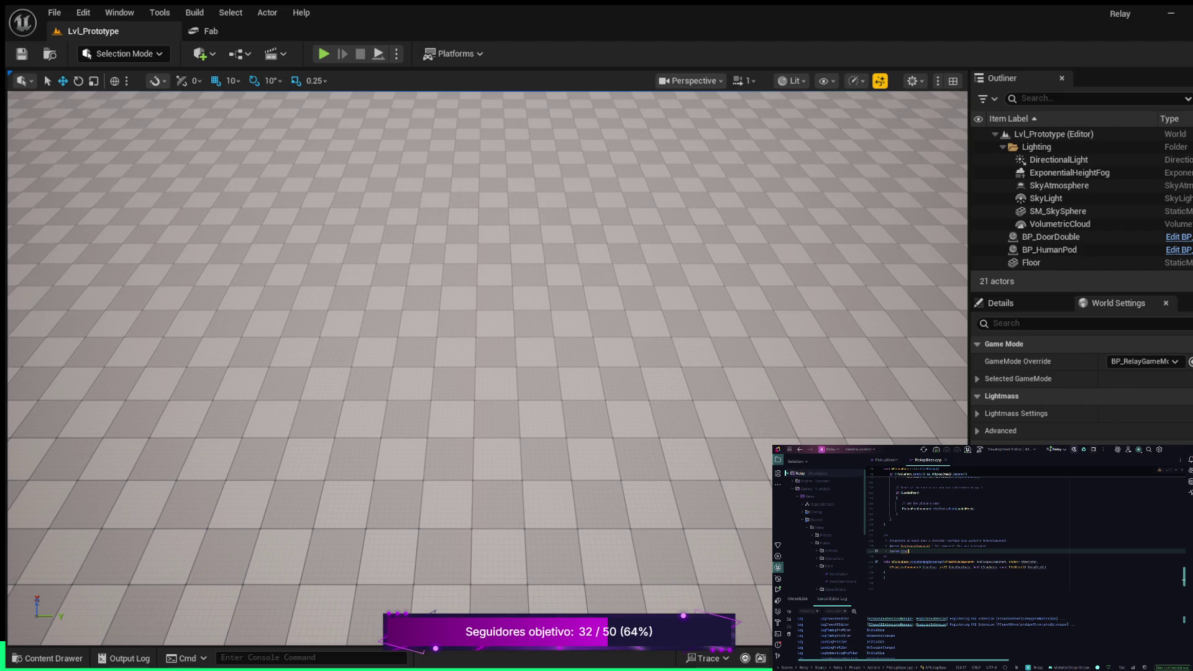
{"action": "type", "text": "OtherActor"}
{"action": "key", "text": "Return"}
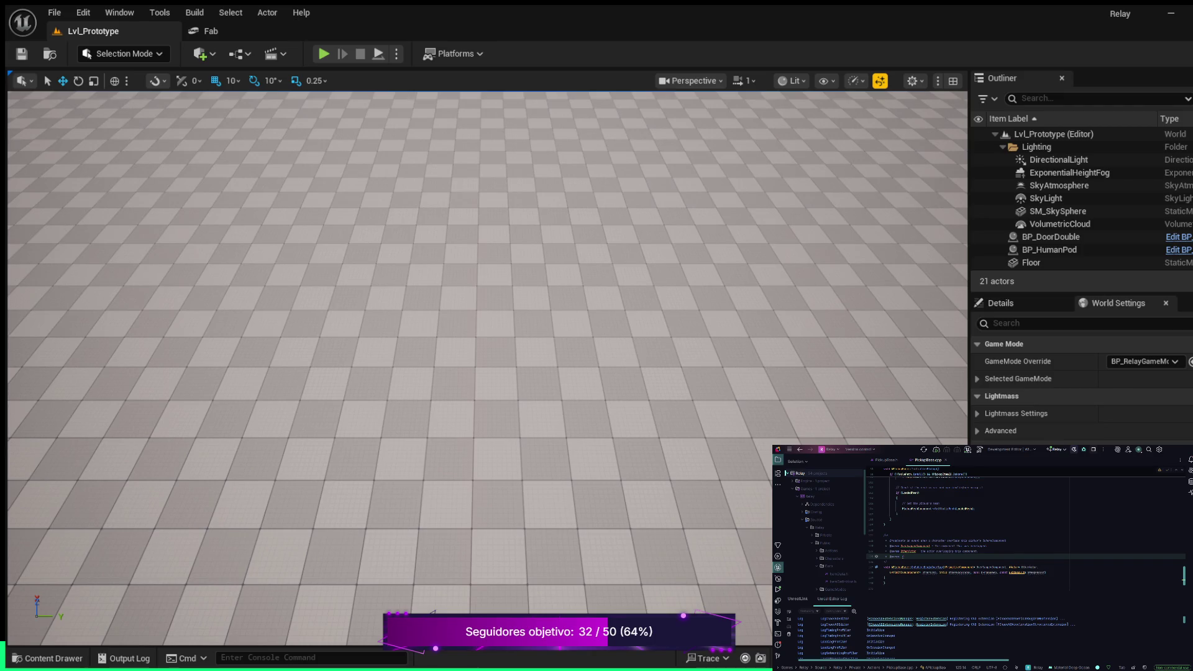
{"action": "double_click", "coordinate": [909, 557]}
{"action": "key", "text": "Return"}
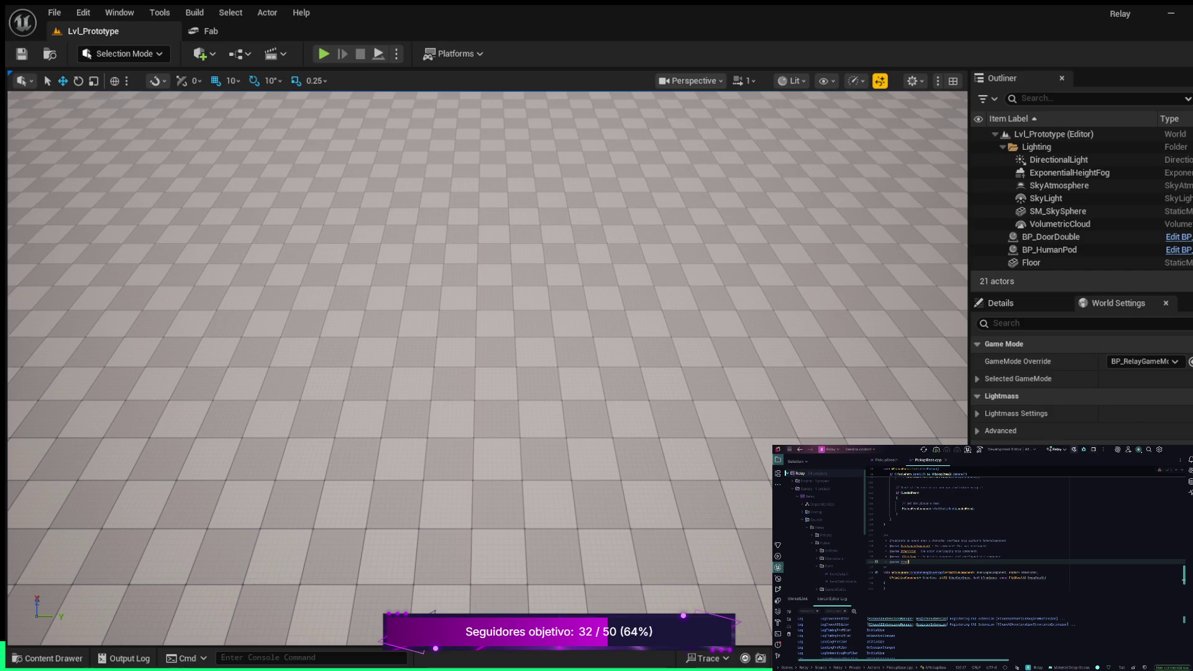
{"action": "type", "text": "BodyIndex"}
{"action": "type", "text": " ex"}
{"action": "key", "text": "Return"}
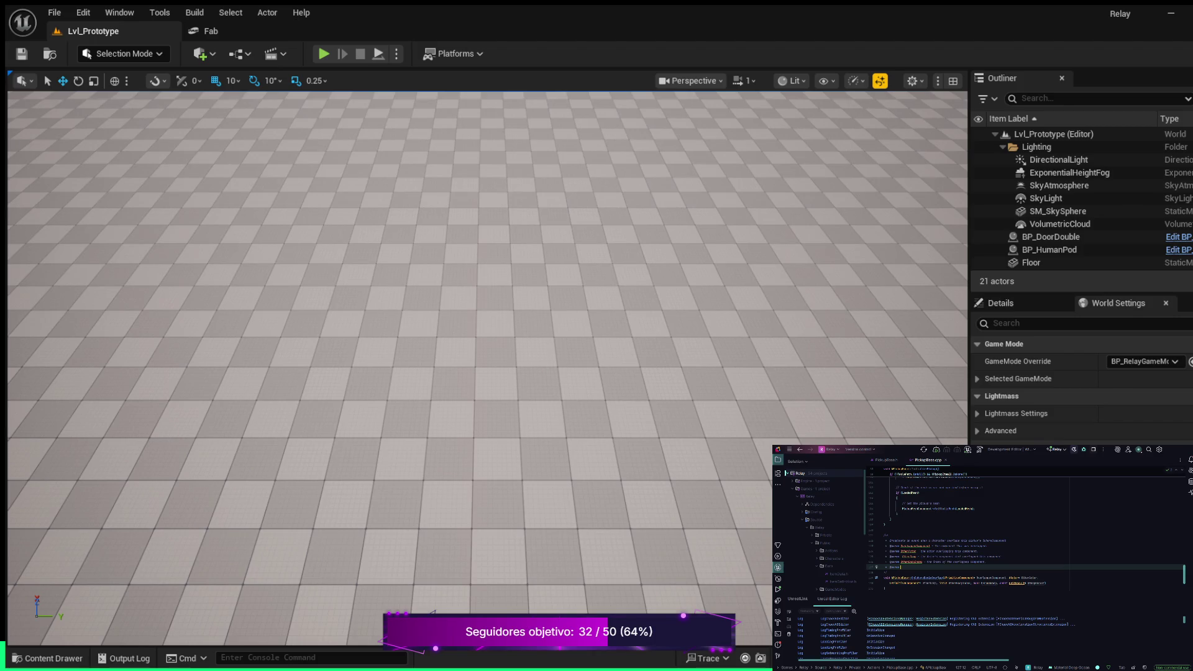
{"action": "type", "text": "bFromSweep"}
{"action": "key", "text": "Return"}
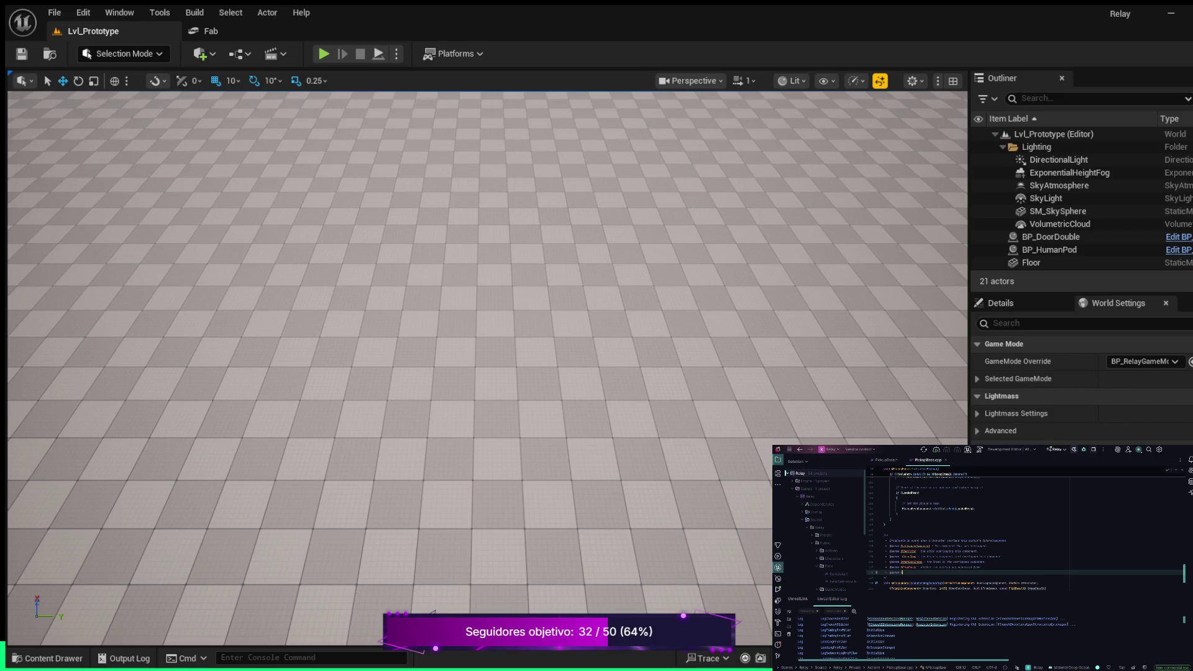
{"action": "key", "text": "Return"}
{"action": "key", "text": "Escape"}
{"action": "left_click", "coordinate": [980, 566]}
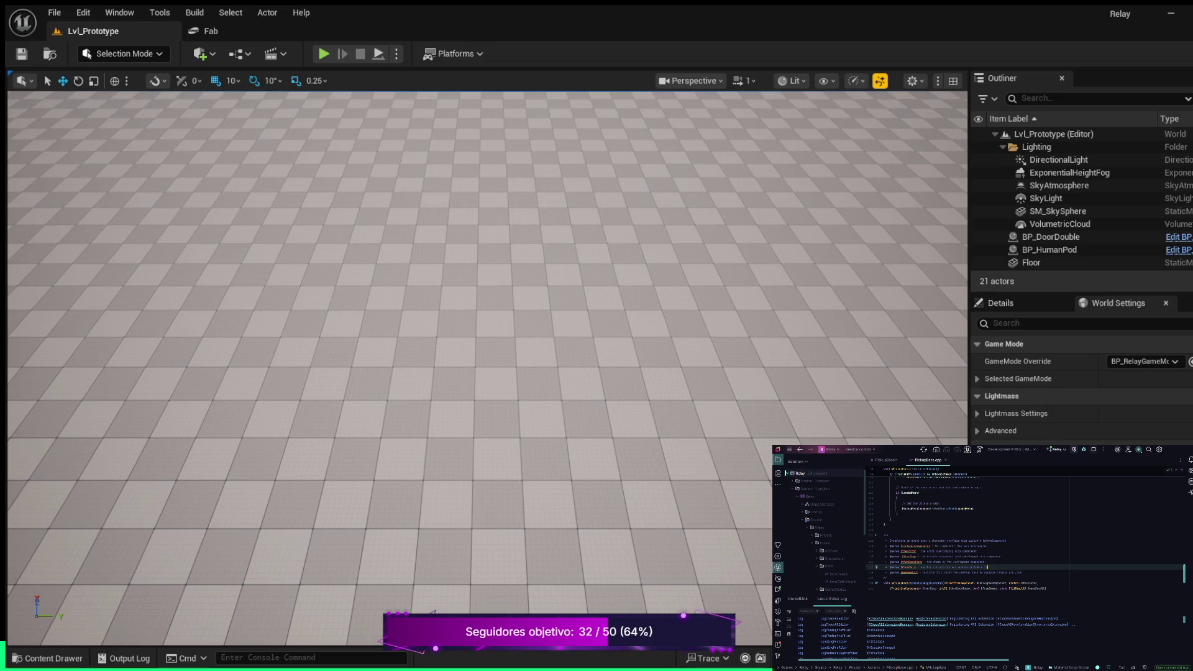
Review the completed doc comment and move into the OnSphereBeginOverlap function body.
{"action": "key", "text": "Up"}
{"action": "key", "text": "Up"}
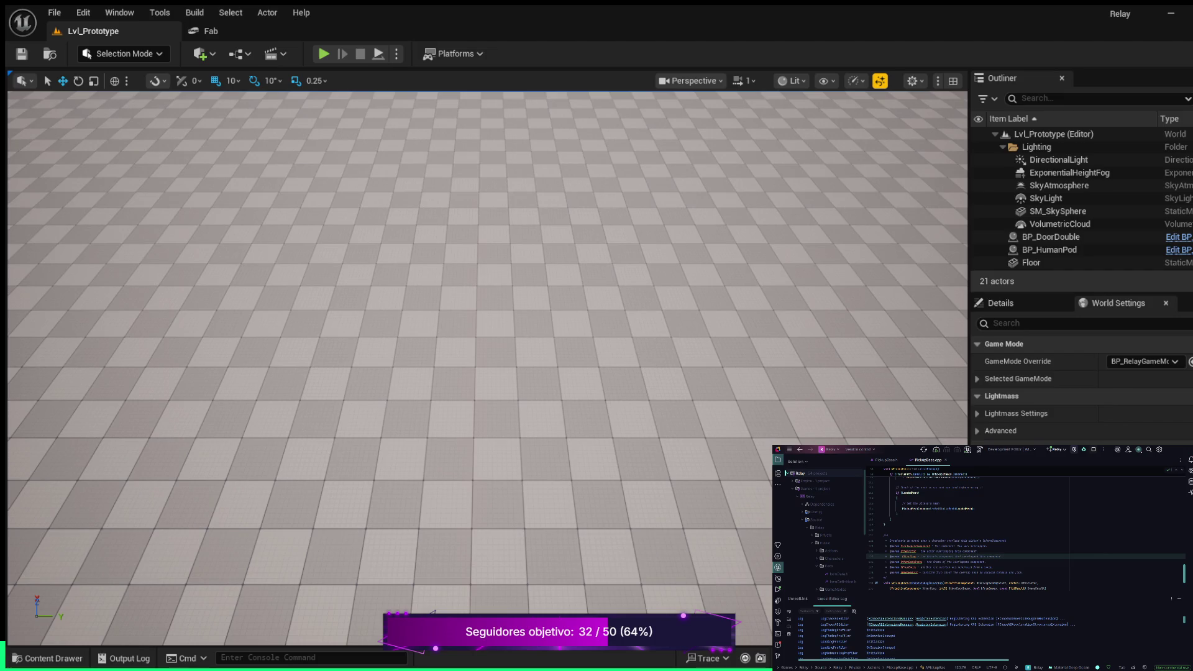
{"action": "scroll", "coordinate": [1025, 535], "scroll_direction": "down", "scroll_amount": 3}
{"action": "left_click", "coordinate": [884, 562]}
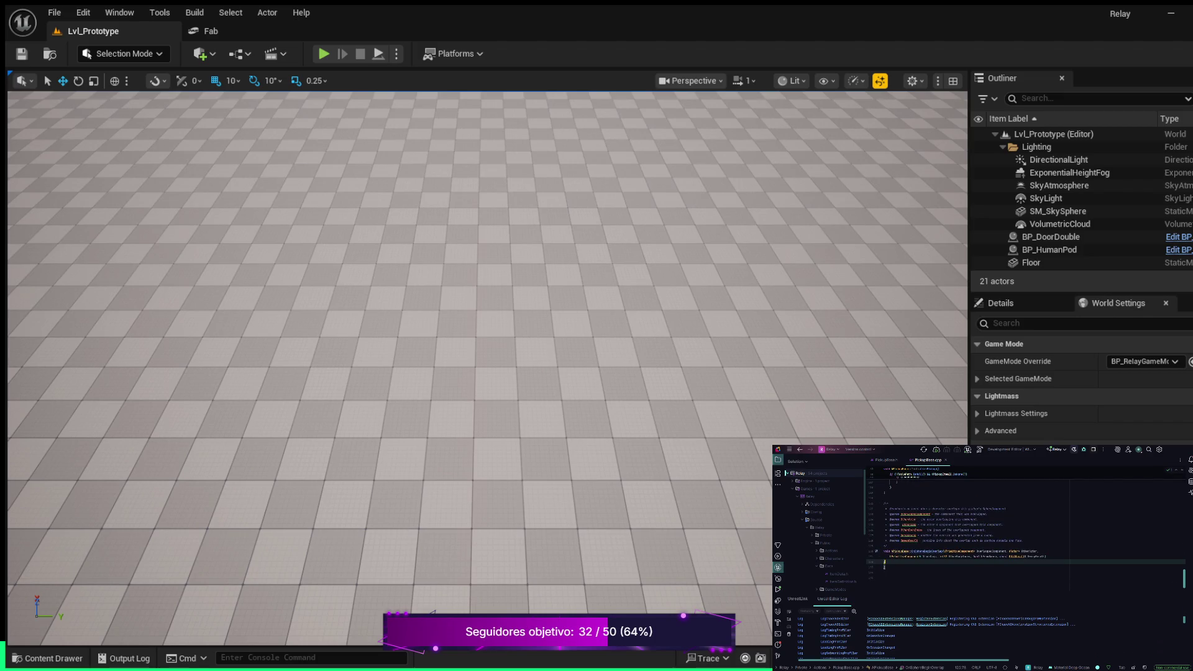
Add a 5.f-second FColor::Yellow AddOnScreenDebugMessage using FString::Printf with "Overlap: " text.
{"action": "key", "text": "Return"}
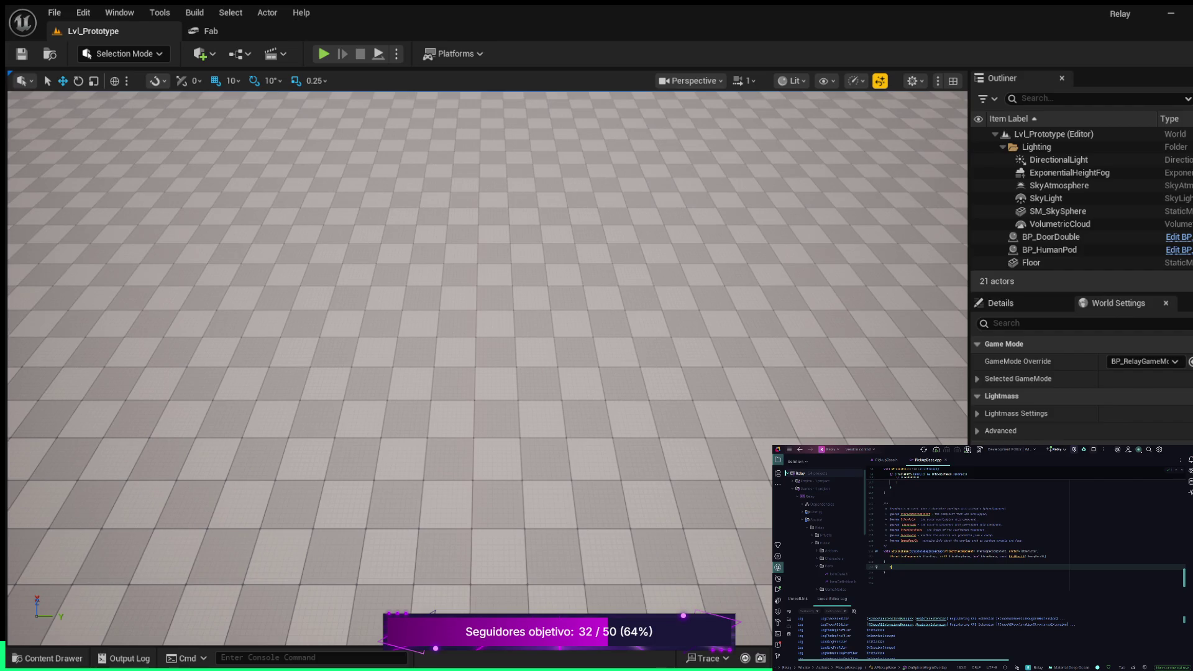
{"action": "type", "text": "c"}
{"action": "type", "text": "(OtherActor"}
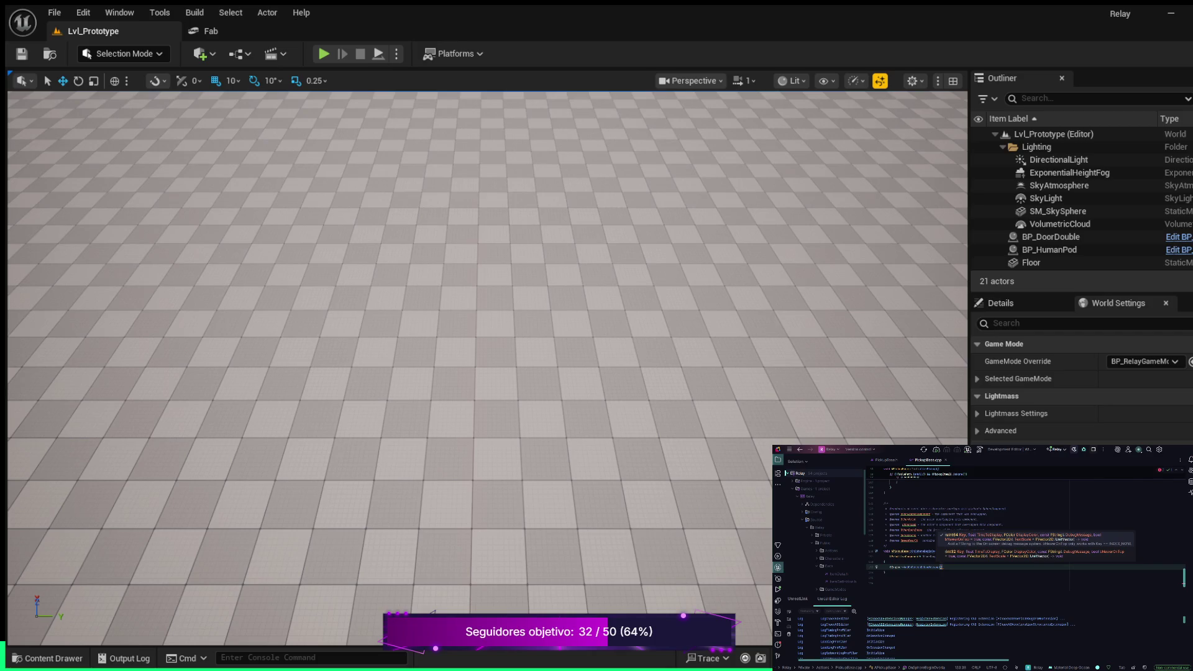
{"action": "type", "text": " 5.f,"}
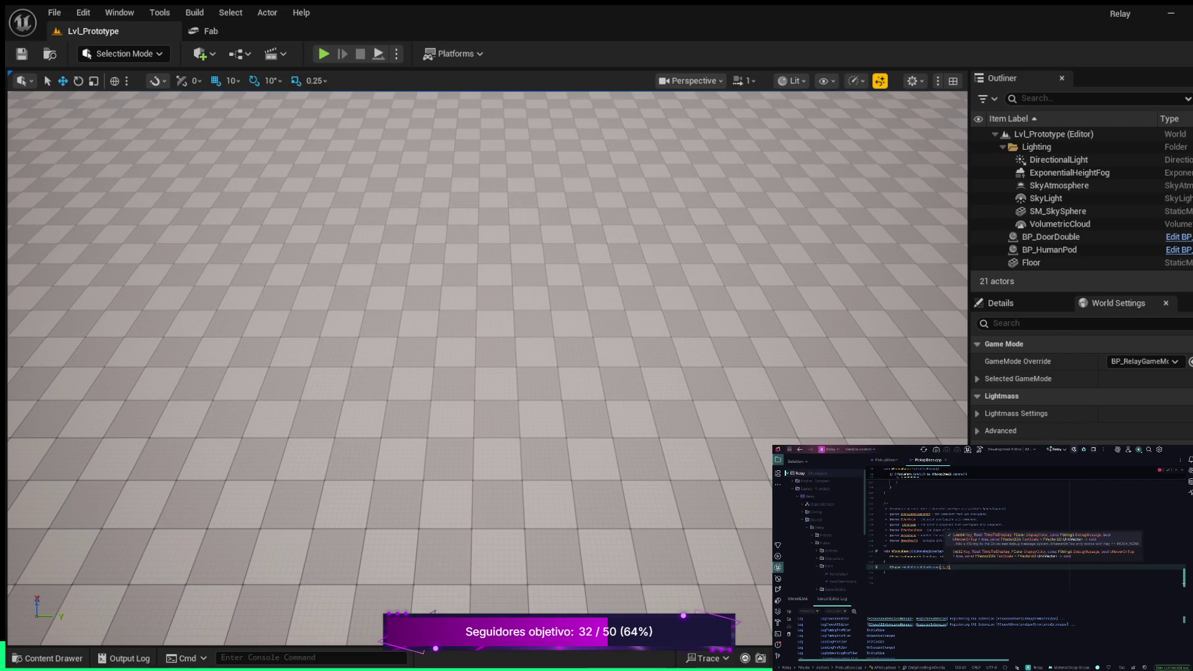
{"action": "type", "text": "F"}
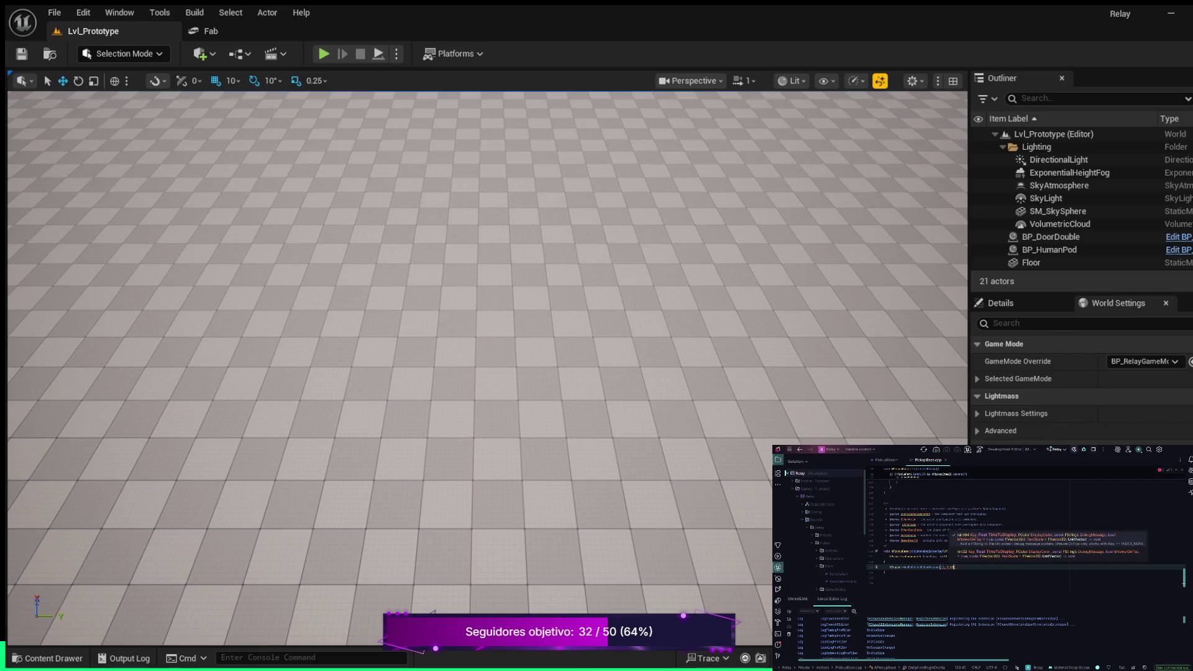
{"action": "key", "text": "Return"}
{"action": "type", "text": "Co"}
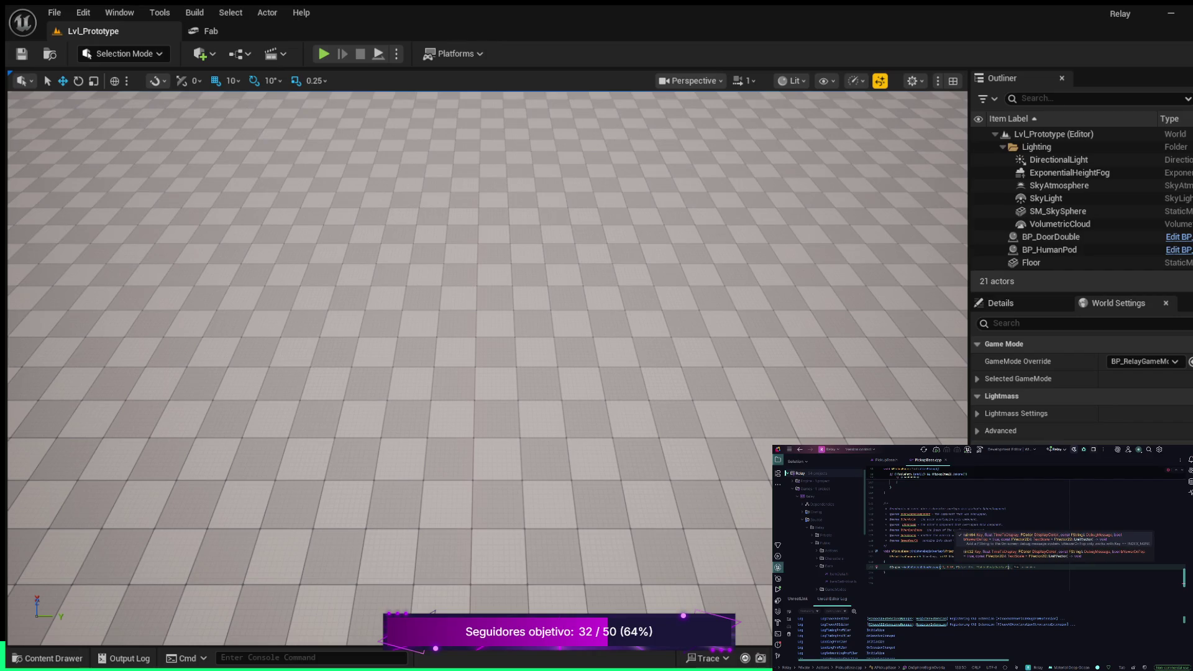
{"action": "type", "text": "lor"}
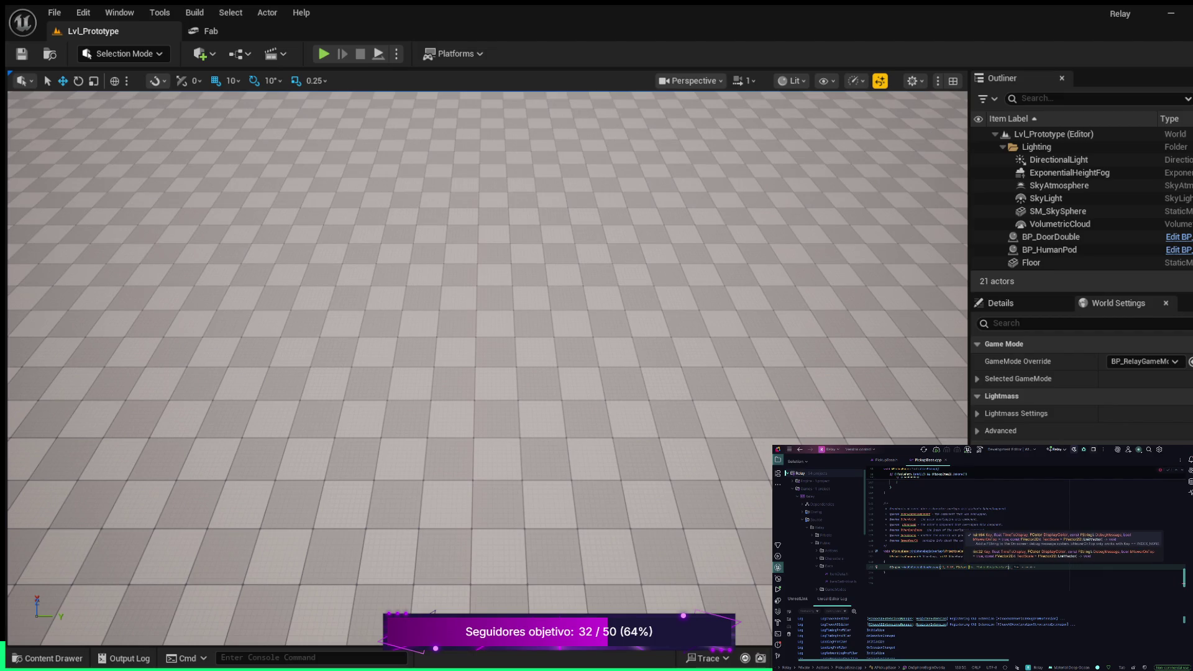
{"action": "key", "text": "Tab"}
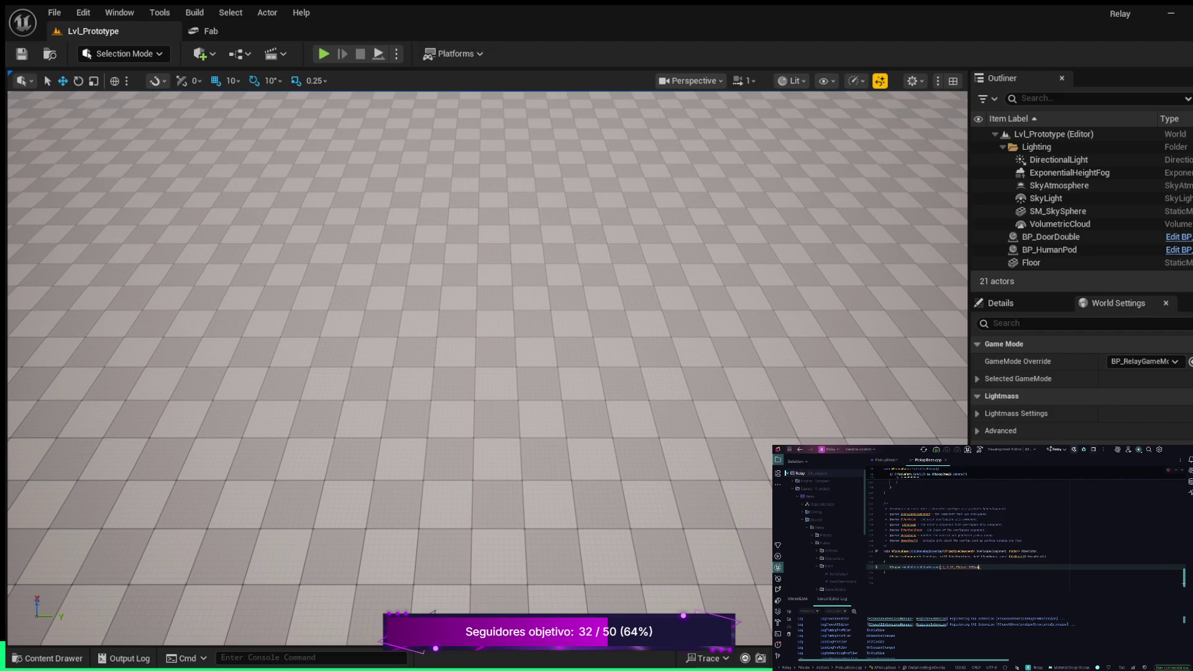
{"action": "type", "text": ", FS"}
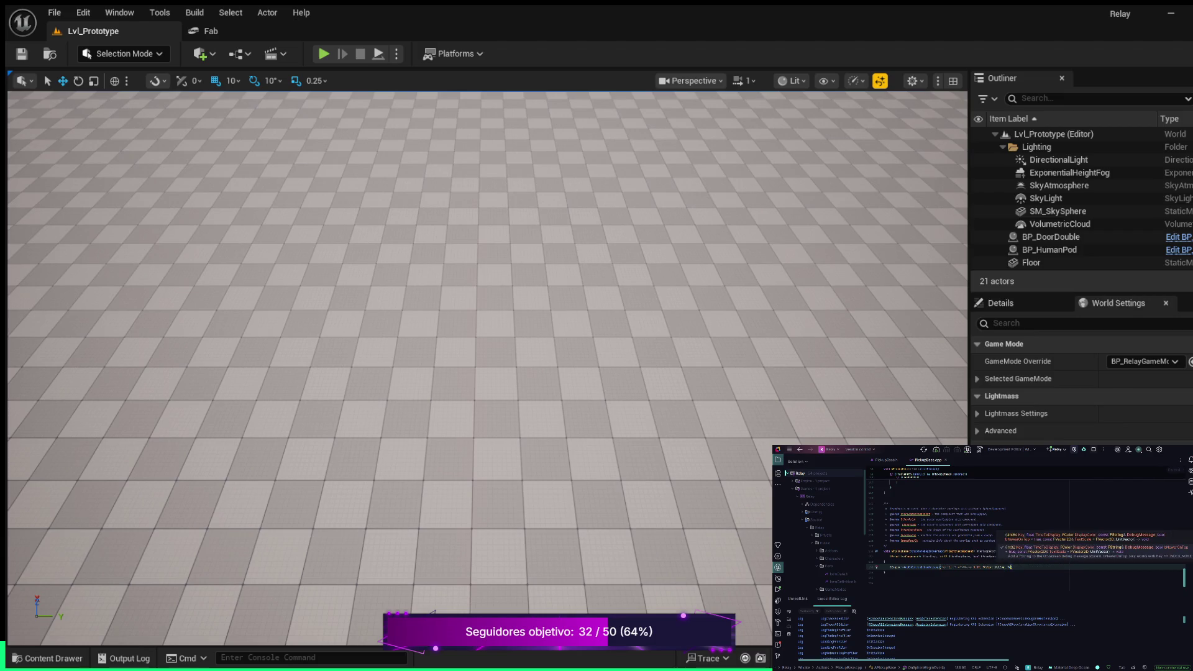
{"action": "type", "text": "T"}
{"action": "type", "text": "("}
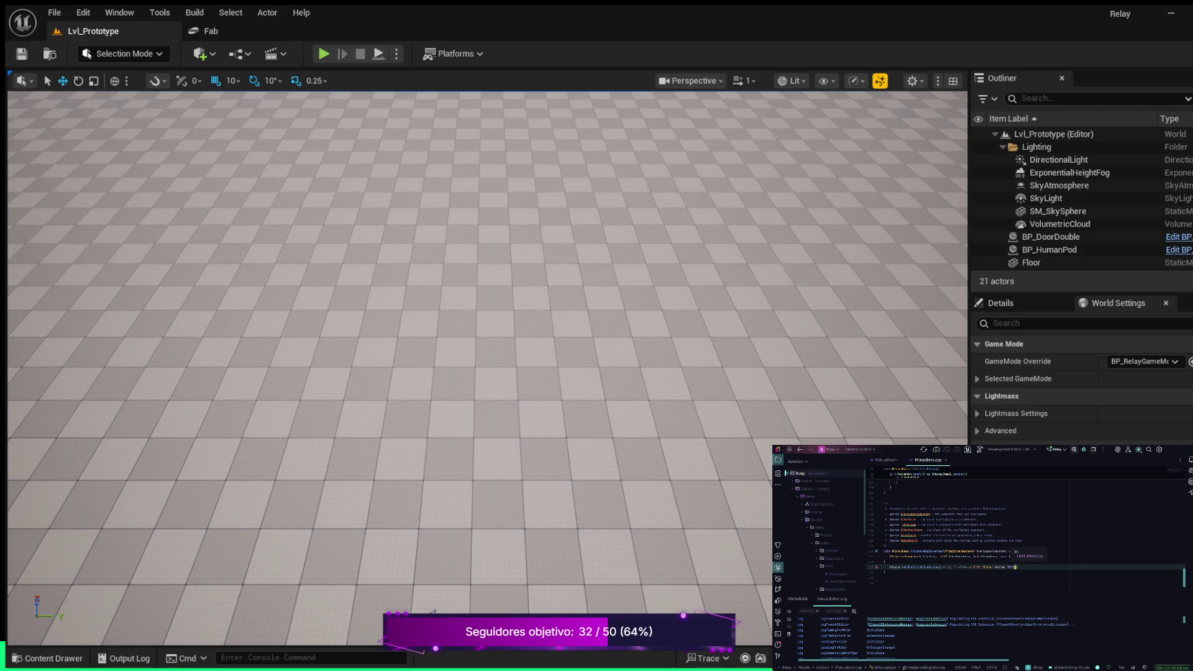
{"action": "type", "text": "\"Overlap"}
{"action": "type", "text": ": %s"}
{"action": "type", "text": ","}
{"action": "type", "text": " *O"}
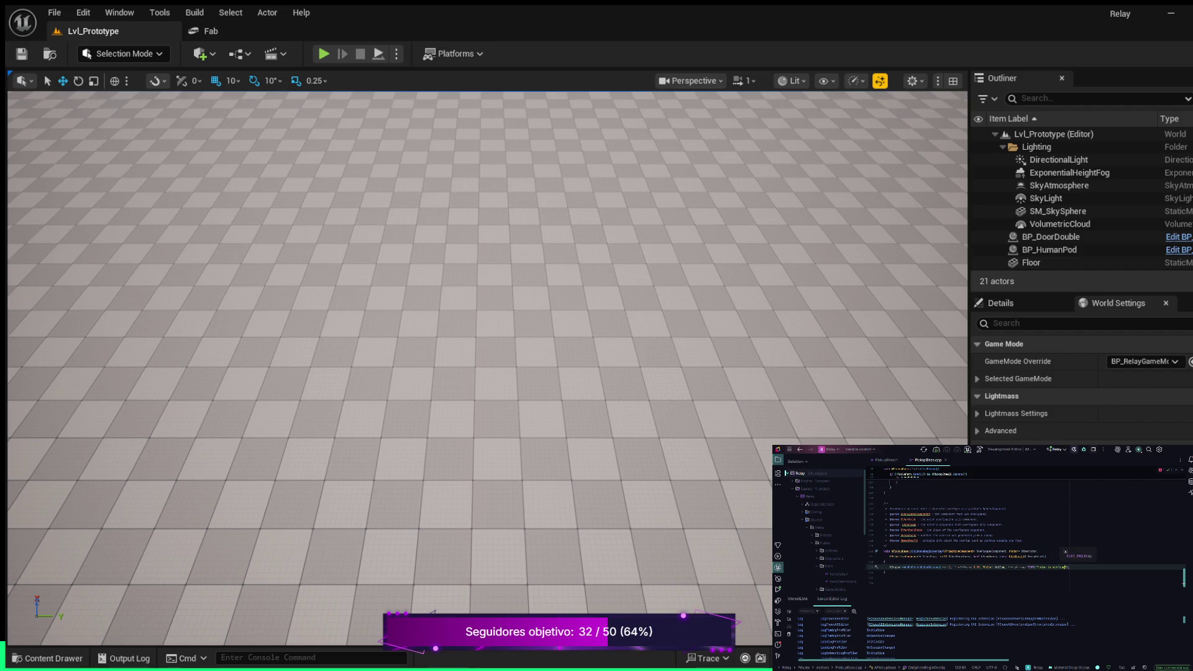
{"action": "key", "text": "BackSpace"}
Pass *OtherActor's name as the Printf argument and replace the TEXT string contents with %s.
{"action": "type", "text": "O"}
{"action": "type", "text": "ther"}
{"action": "key", "text": "Escape"}
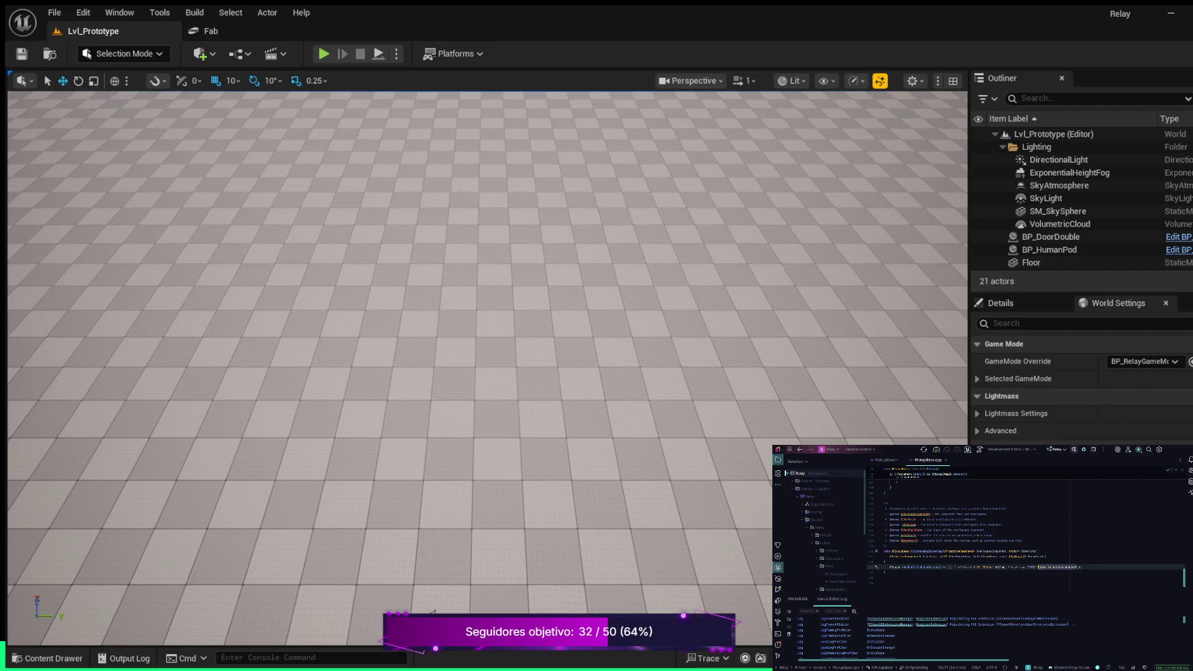
{"action": "key", "text": "BackSpace"}
{"action": "type", "text": "%s"}
{"action": "key", "text": "Return"}
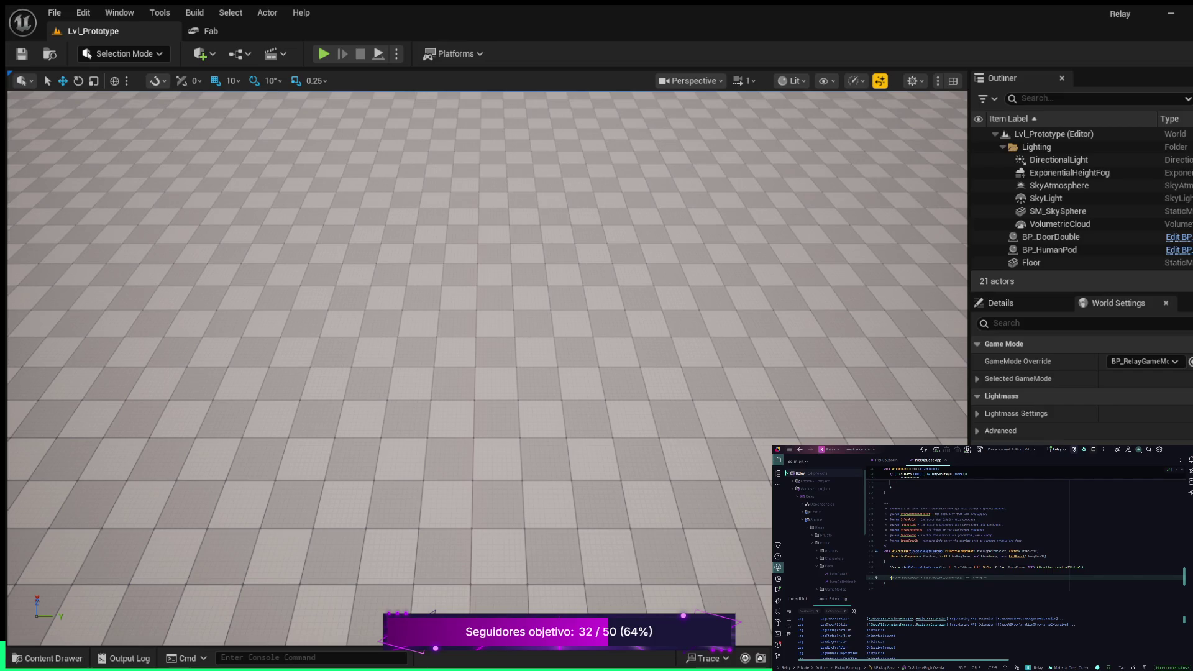
Add a comment and declare AMainCharacter* Character = Cast<AMainCharacter>(OtherActor).
{"action": "type", "text": "//"}
{"action": "key", "text": "Right"}
{"action": "key", "text": "Tab"}
{"action": "key", "text": "ctrl+BackSpace"}
{"action": "key", "text": "Tab"}
Open an if (Character) block with braces below the cast.
{"action": "key", "text": "Return"}
{"action": "type", "text": "if (Character)"}
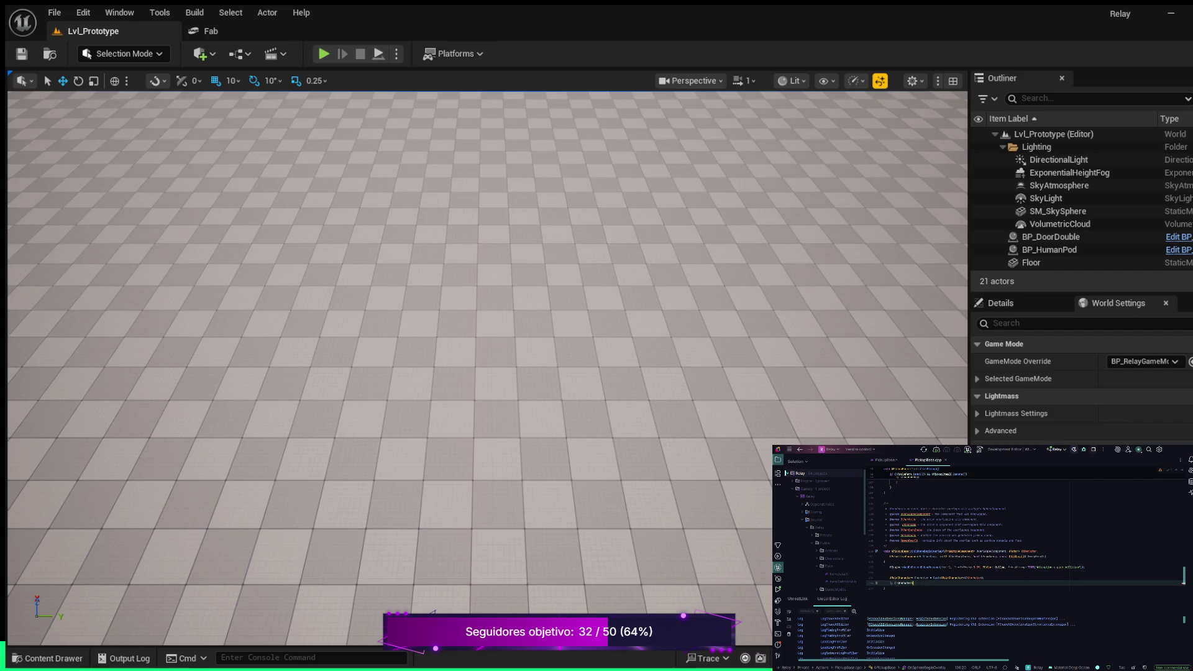
{"action": "key", "text": "Return"}
{"action": "type", "text": "{"}
{"action": "key", "text": "Return"}
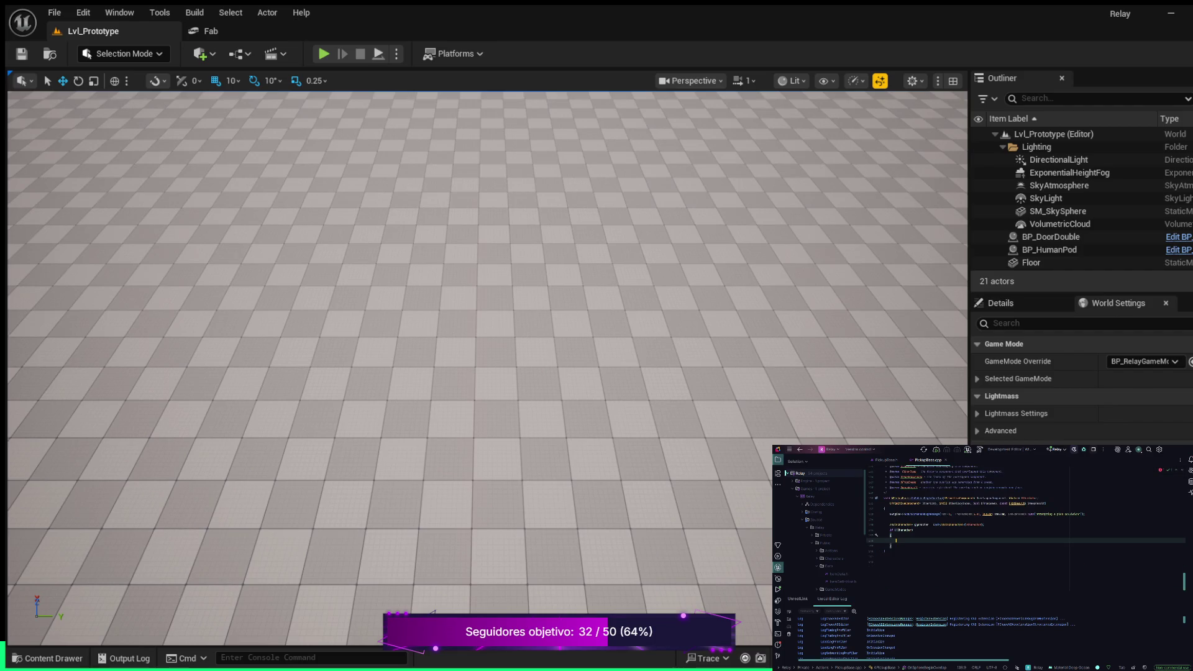
Inside the if block, call SetVisibility and set collision to ECollisionEnabled::NoCollision.
{"action": "type", "text": "F"}
{"action": "key", "text": "Tab"}
{"action": "type", "text": "t"}
{"action": "key", "text": "Tab"}
{"action": "key", "text": "Return"}
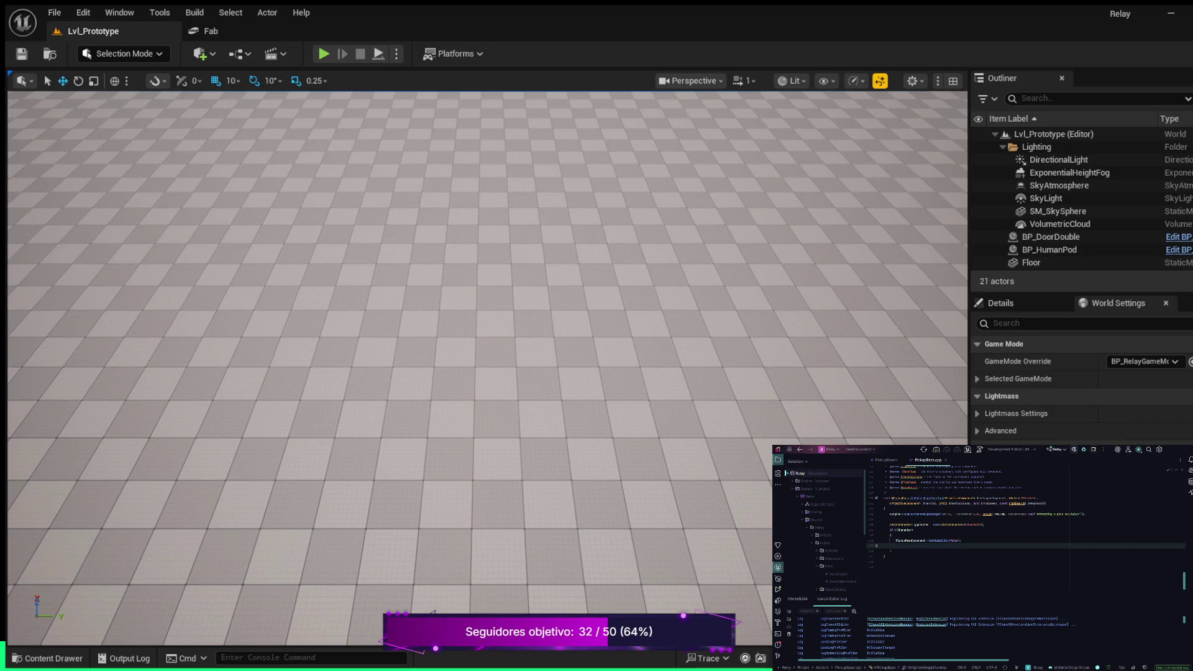
{"action": "type", "text": "P"}
{"action": "type", "text": "ECollisionEnabled::NoCollision);"}
Add the suggested SphereComponent line and insert a blank line at the block's top.
{"action": "key", "text": "Return"}
{"action": "key", "text": "Tab"}
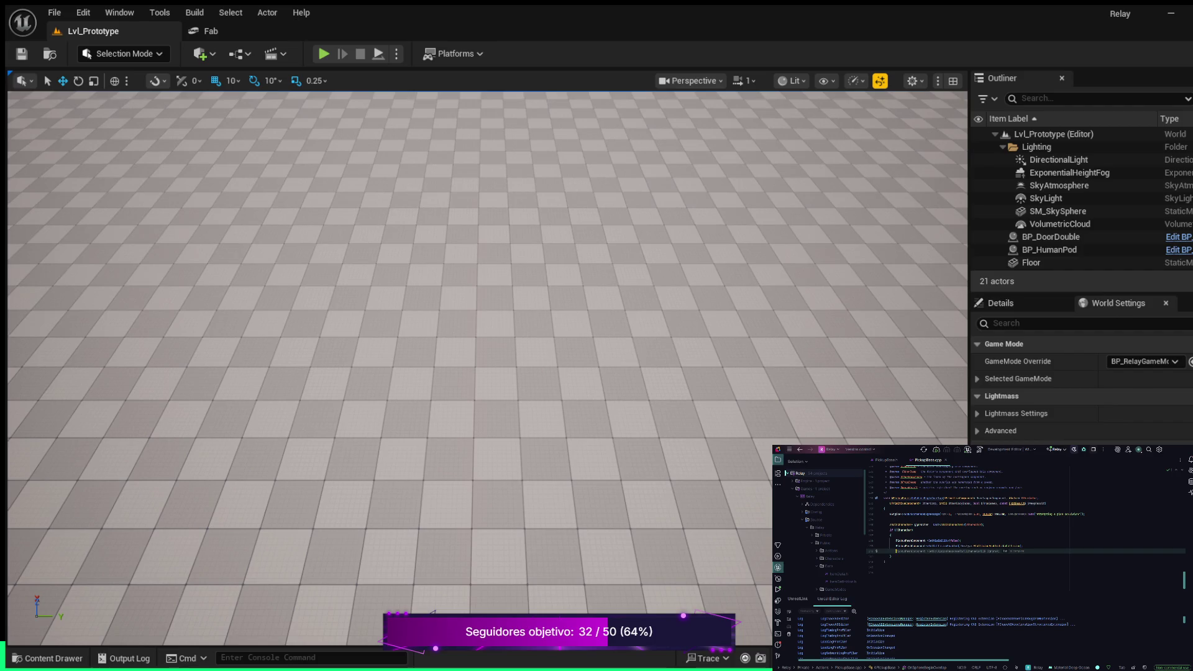
{"action": "type", "text": "Sp"}
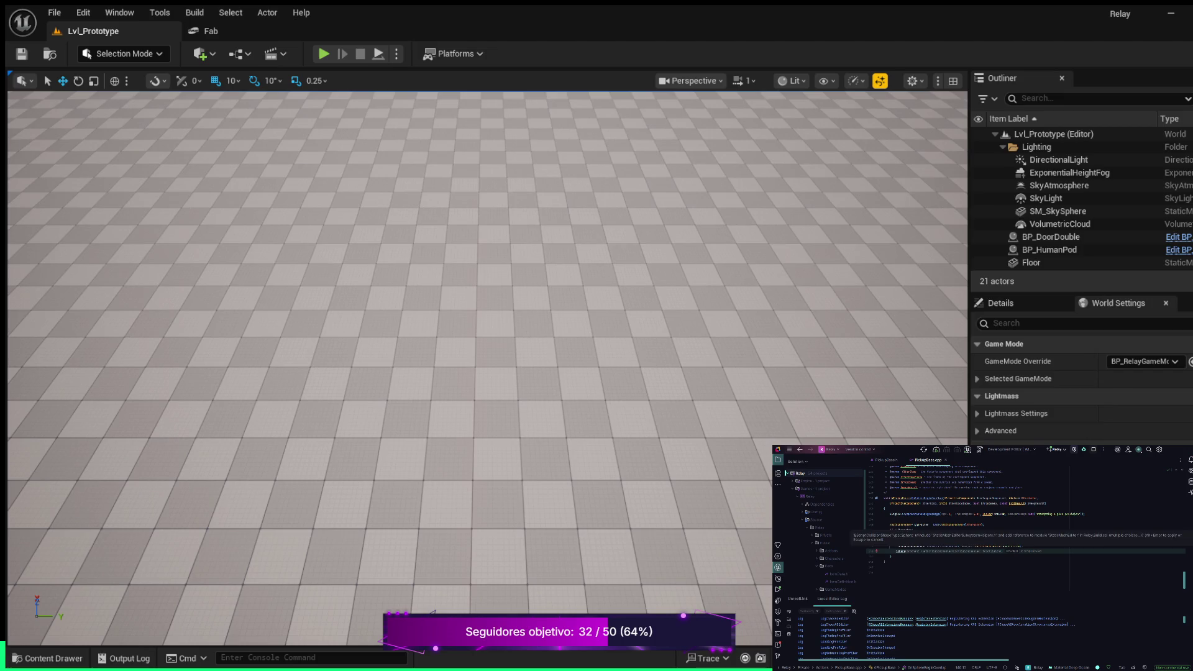
{"action": "key", "text": "Tab"}
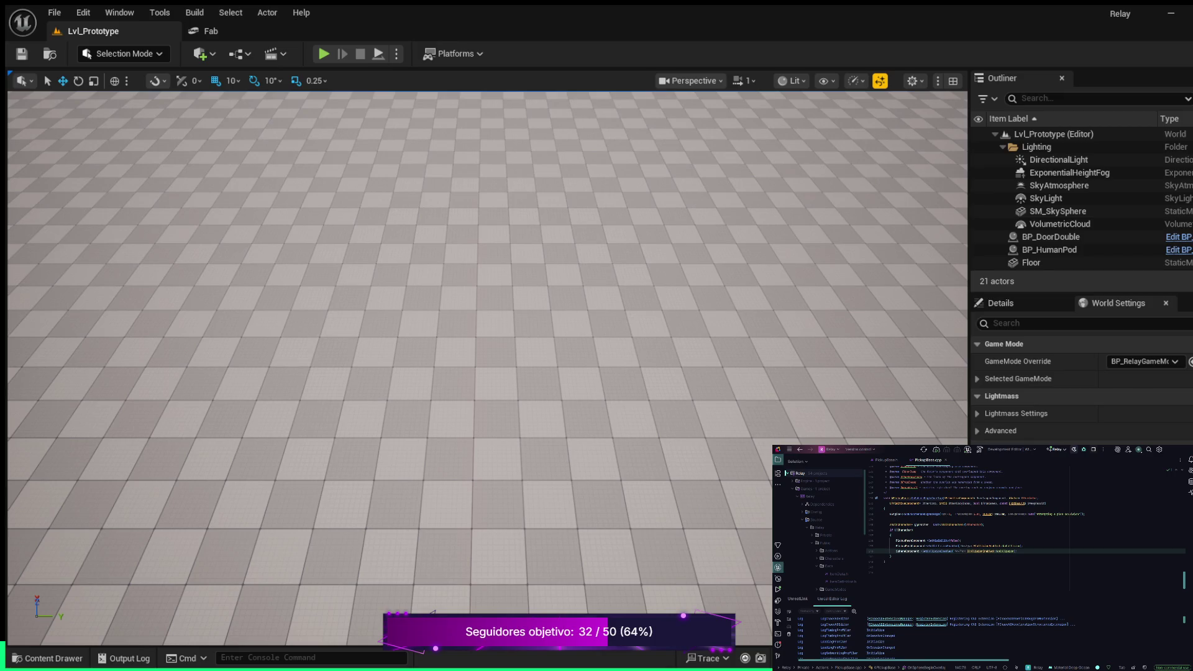
{"action": "left_click", "coordinate": [893, 530]}
{"action": "key", "text": "Down"}
{"action": "key", "text": "Return"}
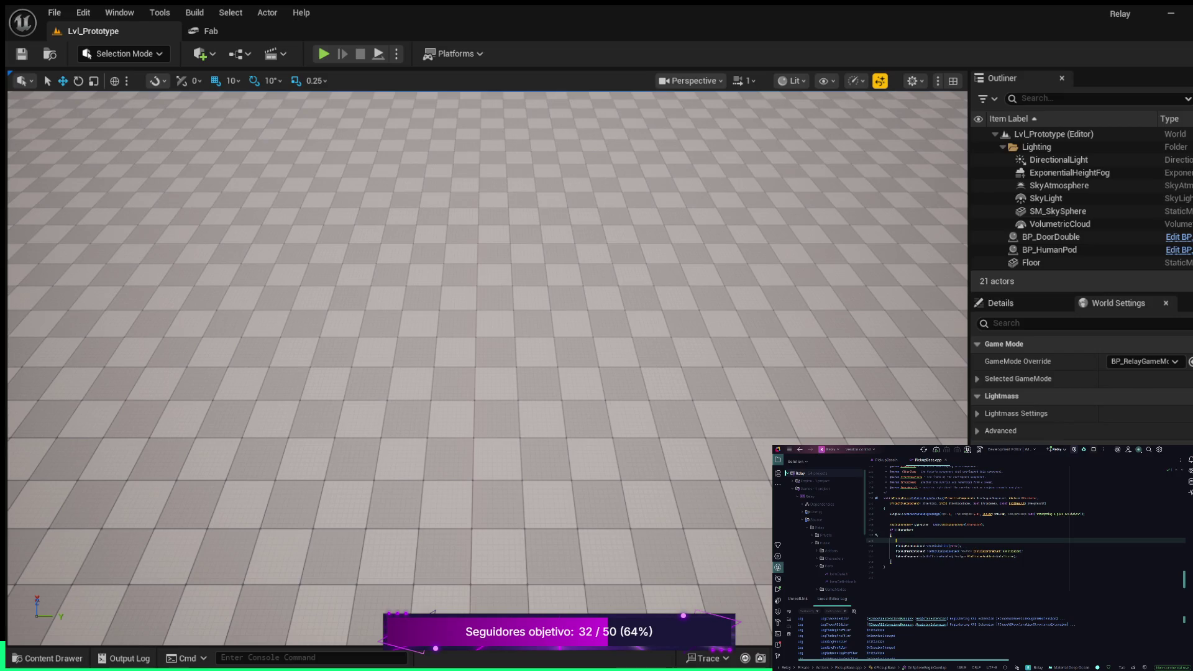
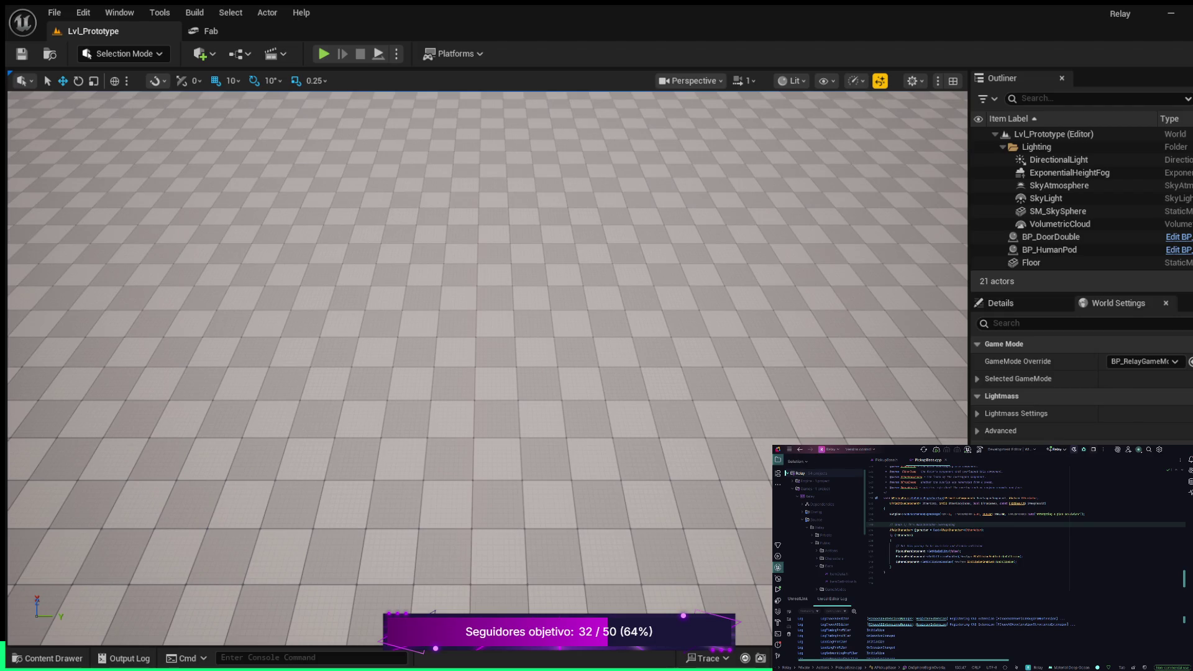
Jump from PickupBase.cpp to the OnSphereBeginOverlap declaration in PickupBase.h.
{"action": "scroll", "coordinate": [1025, 529], "scroll_direction": "up", "scroll_amount": 3}
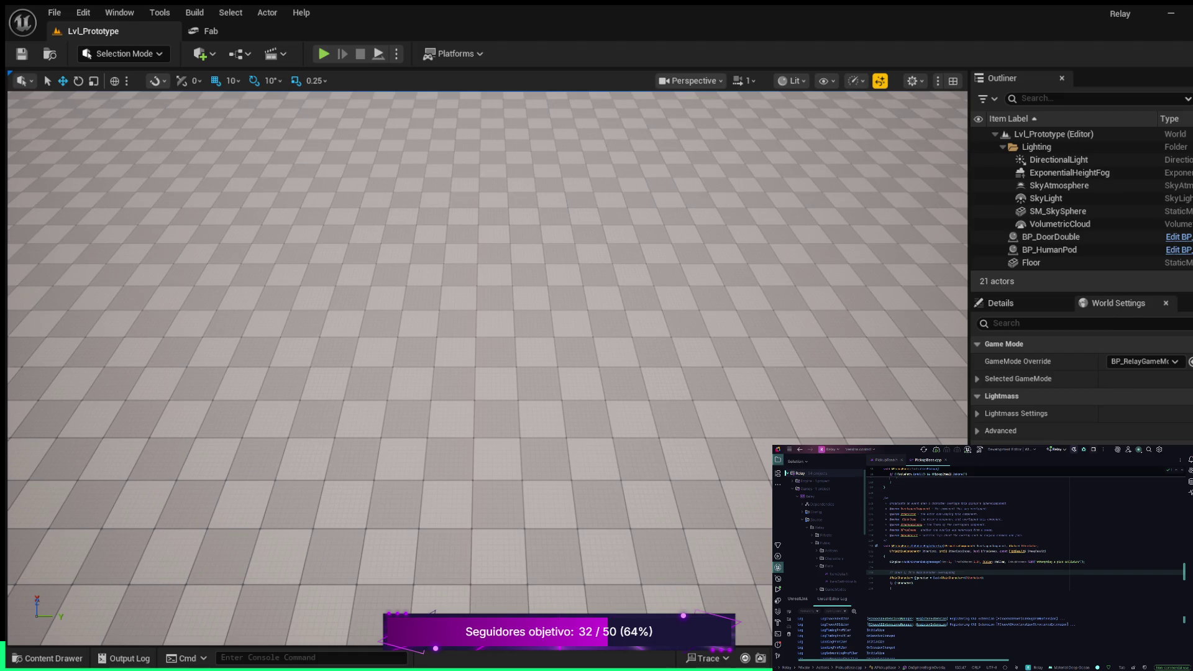
{"action": "key", "text": "ctrl+b"}
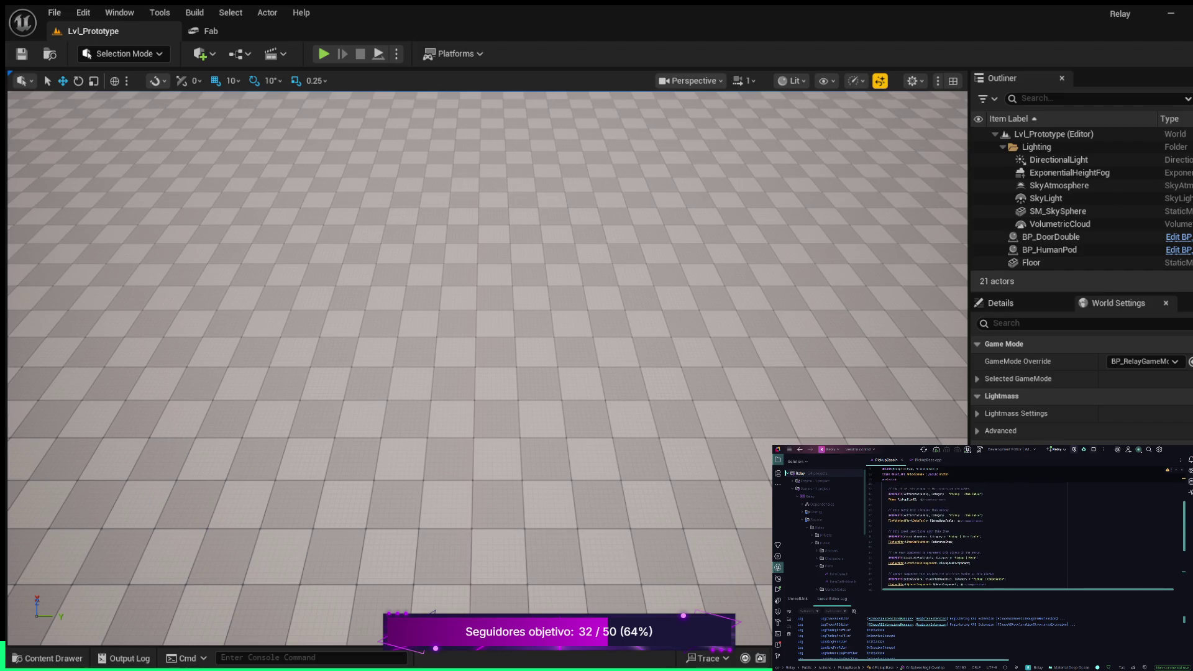
Hide the log panel and add a UPROPERTY with a bool bCan… property below SphereComponent.
{"action": "key", "text": "shift+Escape"}
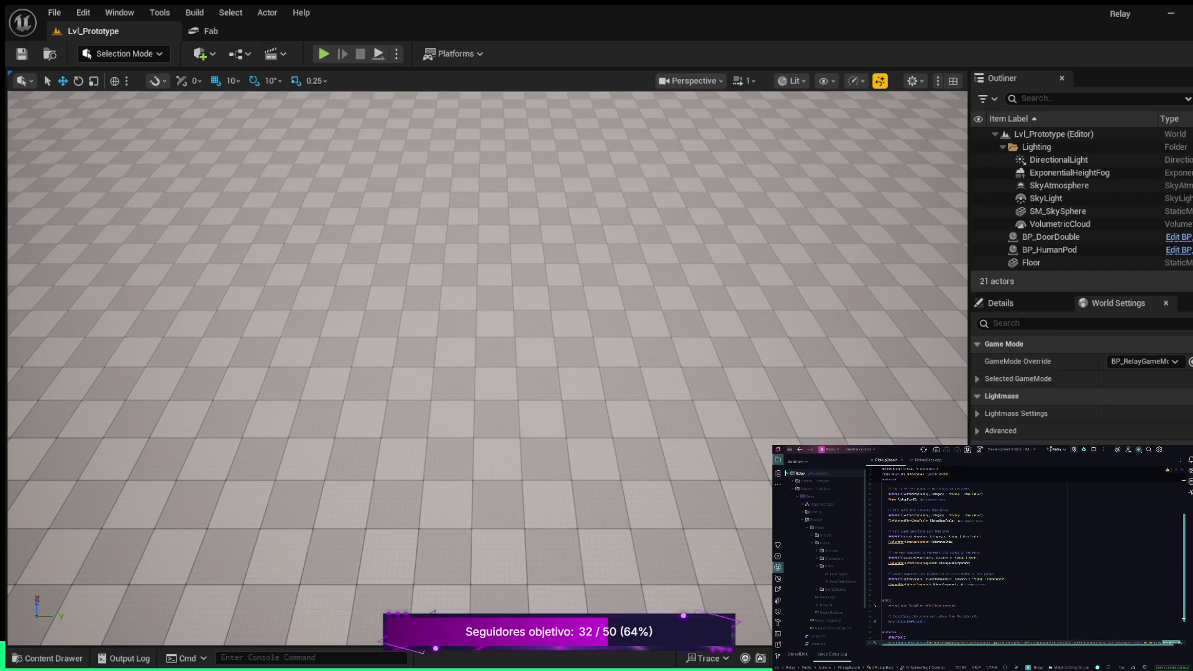
{"action": "left_click", "coordinate": [958, 584]}
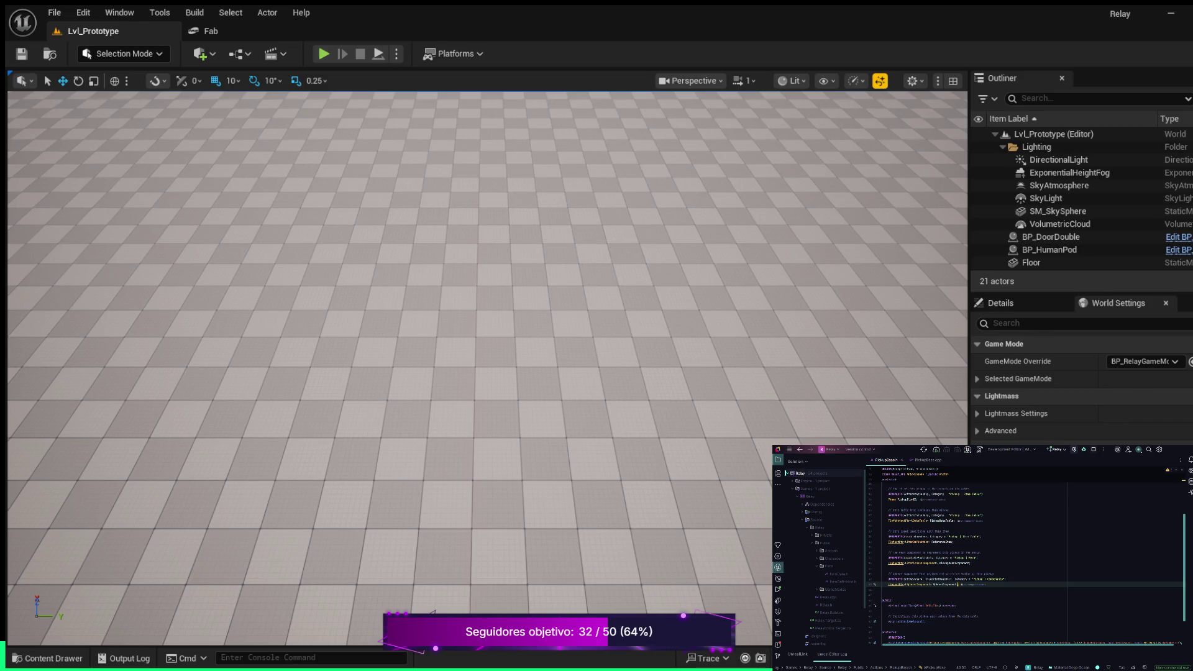
{"action": "key", "text": "Return"}
{"action": "key", "text": "Return"}
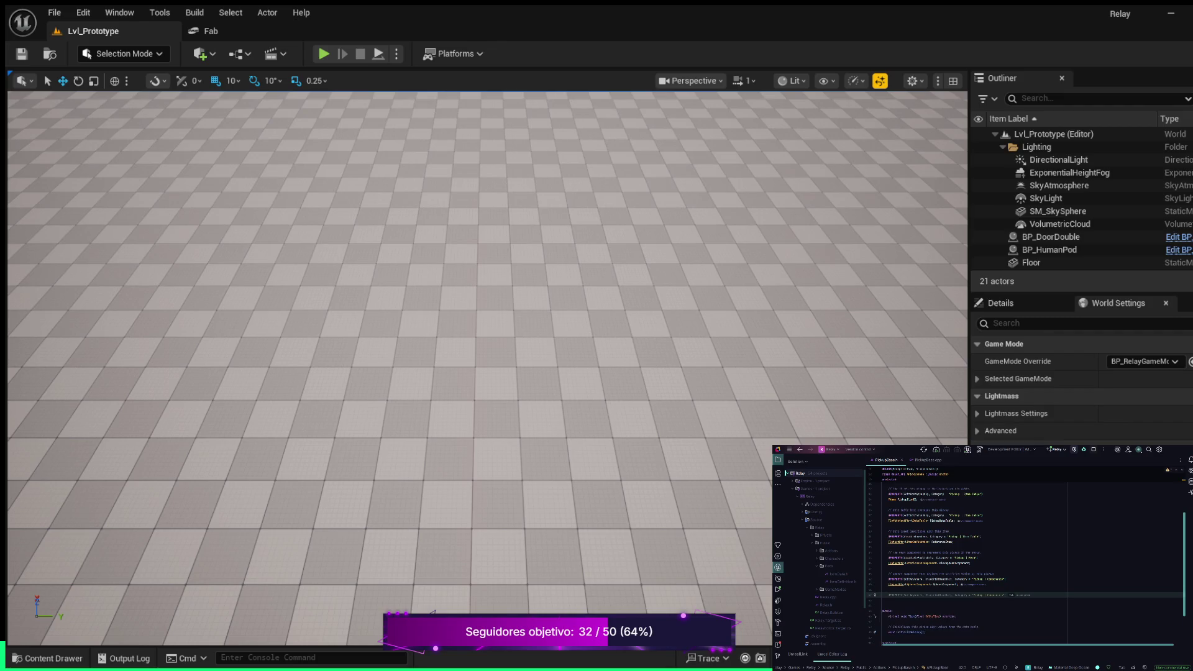
{"action": "type", "text": "RO"}
{"action": "key", "text": "Tab"}
{"action": "key", "text": "Return"}
{"action": "type", "text": "bo"}
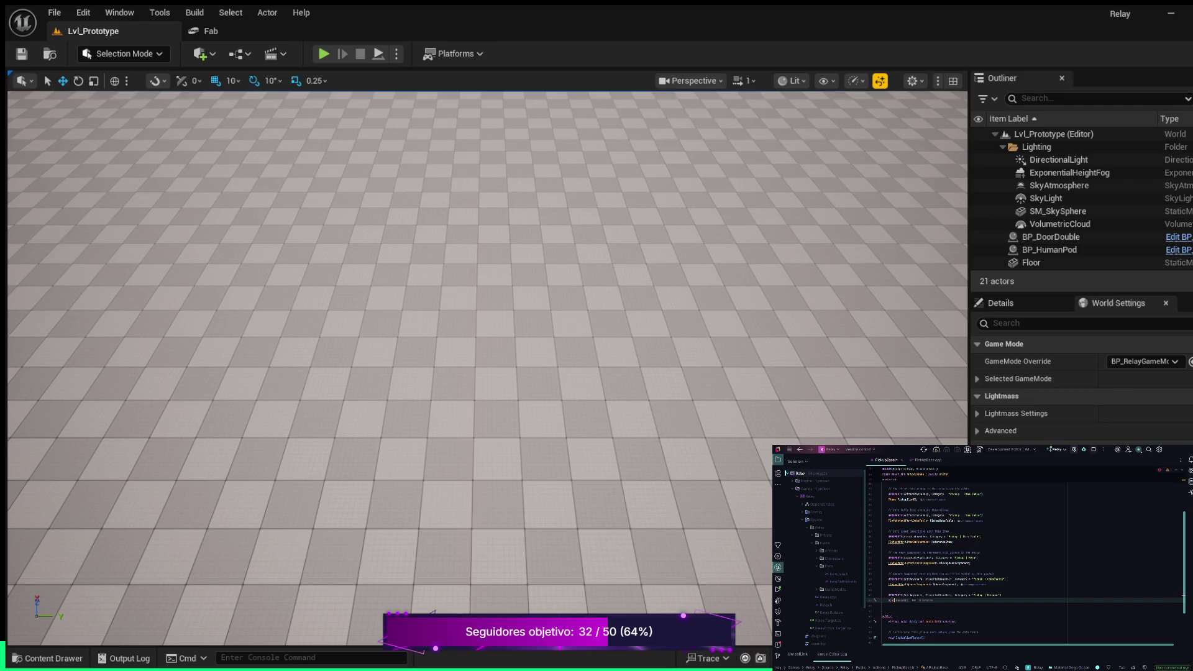
{"action": "type", "text": " b"}
{"action": "type", "text": "Can"}
Add the suggested Pickup | Weapon UPROPERTY property and begin a float declaration.
{"action": "key", "text": "Return"}
{"action": "key", "text": "Tab"}
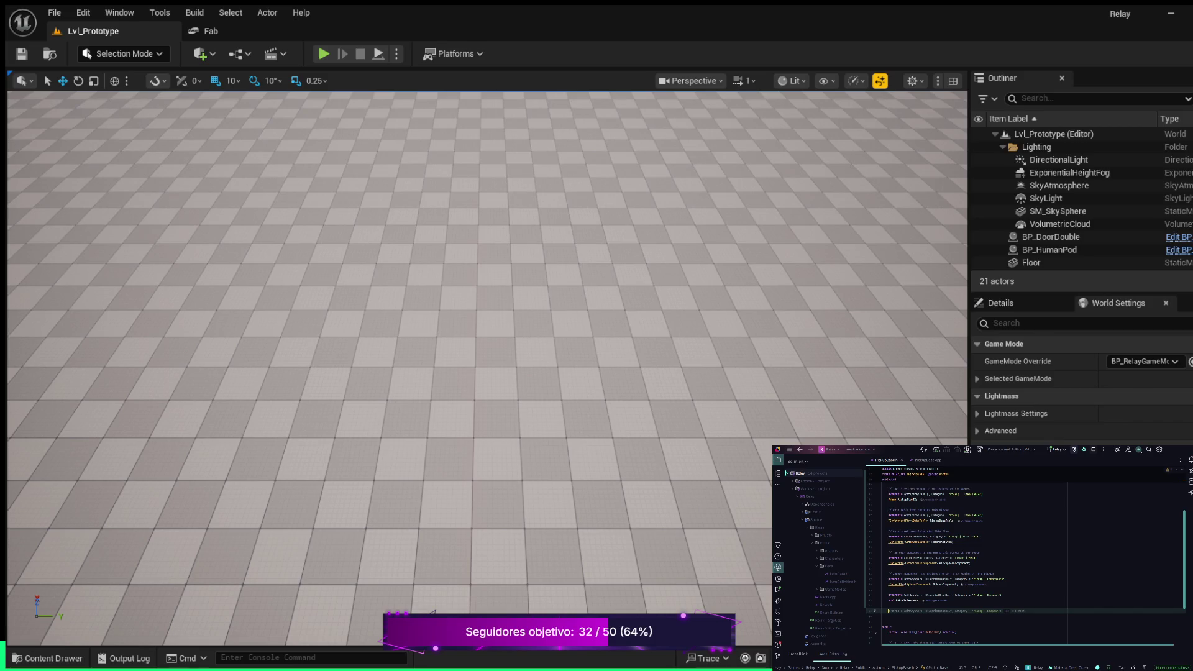
{"action": "key", "text": "Tab"}
{"action": "key", "text": "Return"}
{"action": "type", "text": "Flo"}
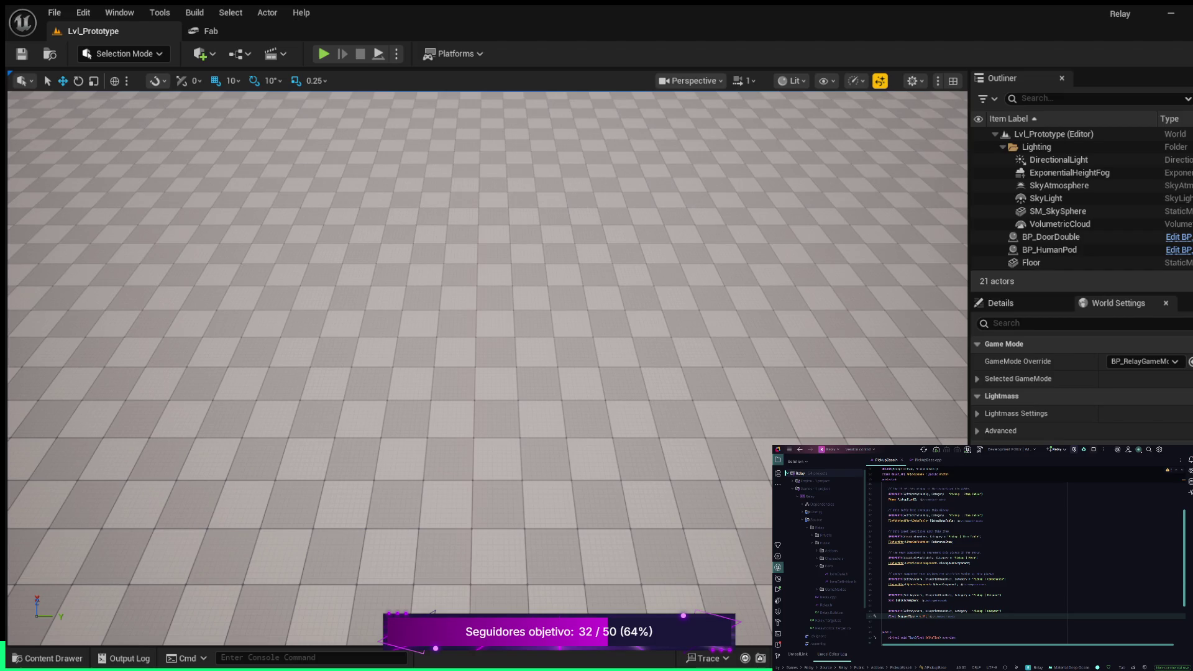
Finish the property lines and insert blank lines around the bShouldRespawn declaration.
{"action": "left_click", "coordinate": [889, 605]}
{"action": "key", "text": "Return"}
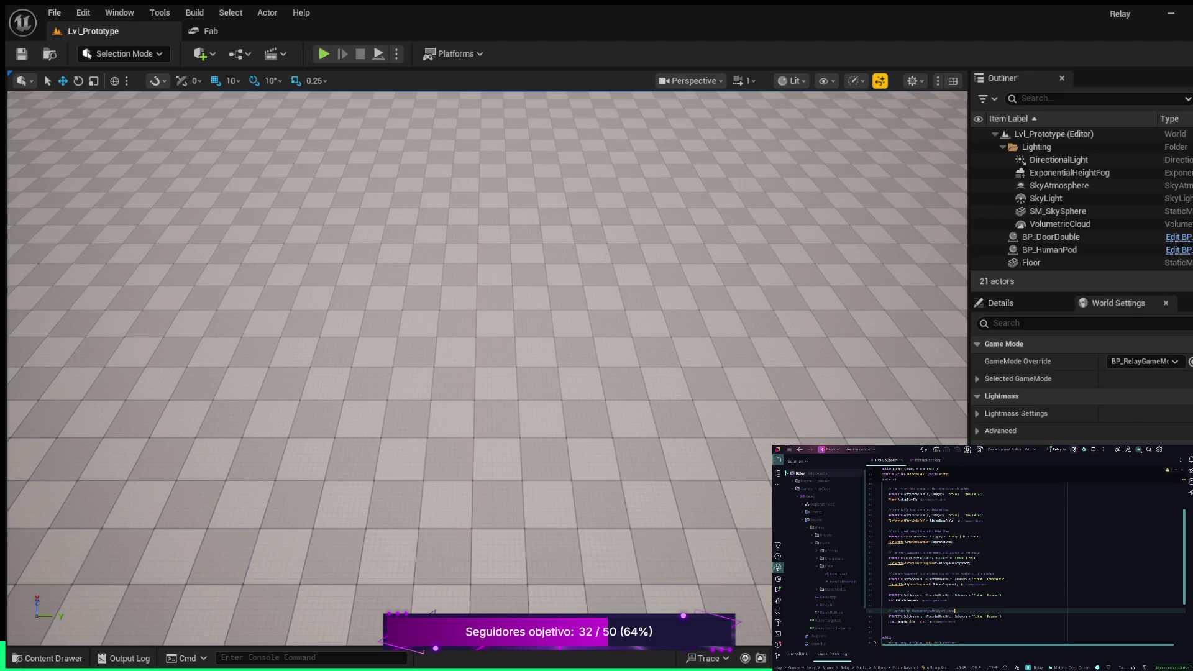
{"action": "type", "text": "ing"}
{"action": "key", "text": "Up"}
{"action": "key", "text": "Up"}
{"action": "key", "text": "Up"}
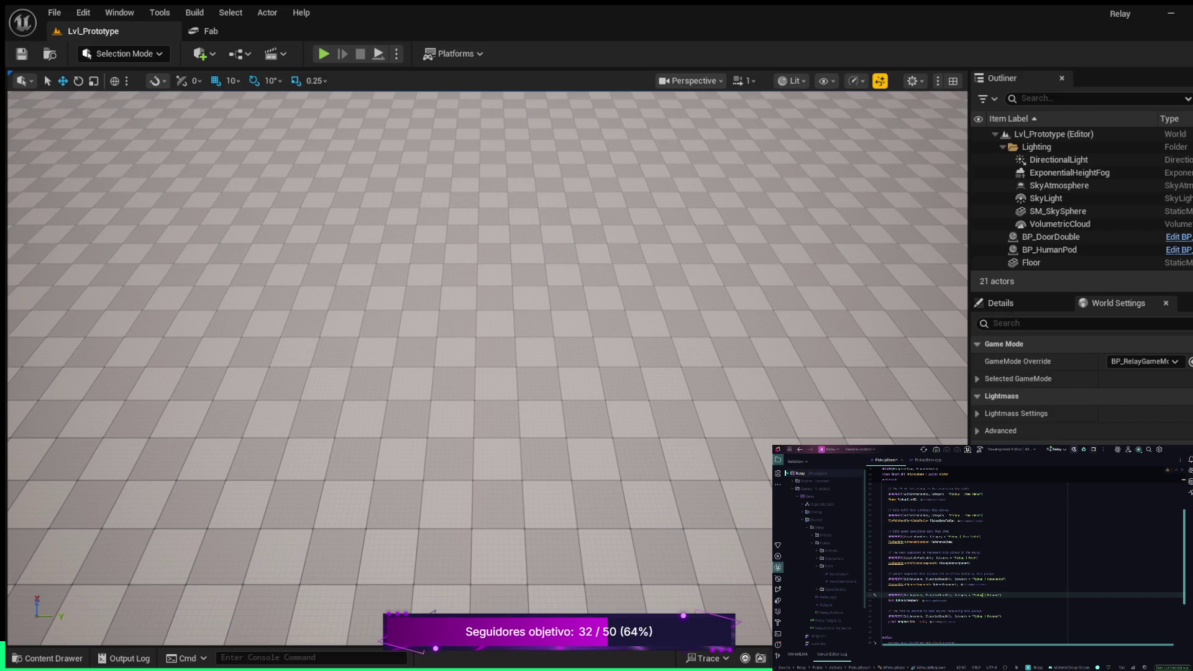
{"action": "key", "text": "Up"}
{"action": "key", "text": "Return"}
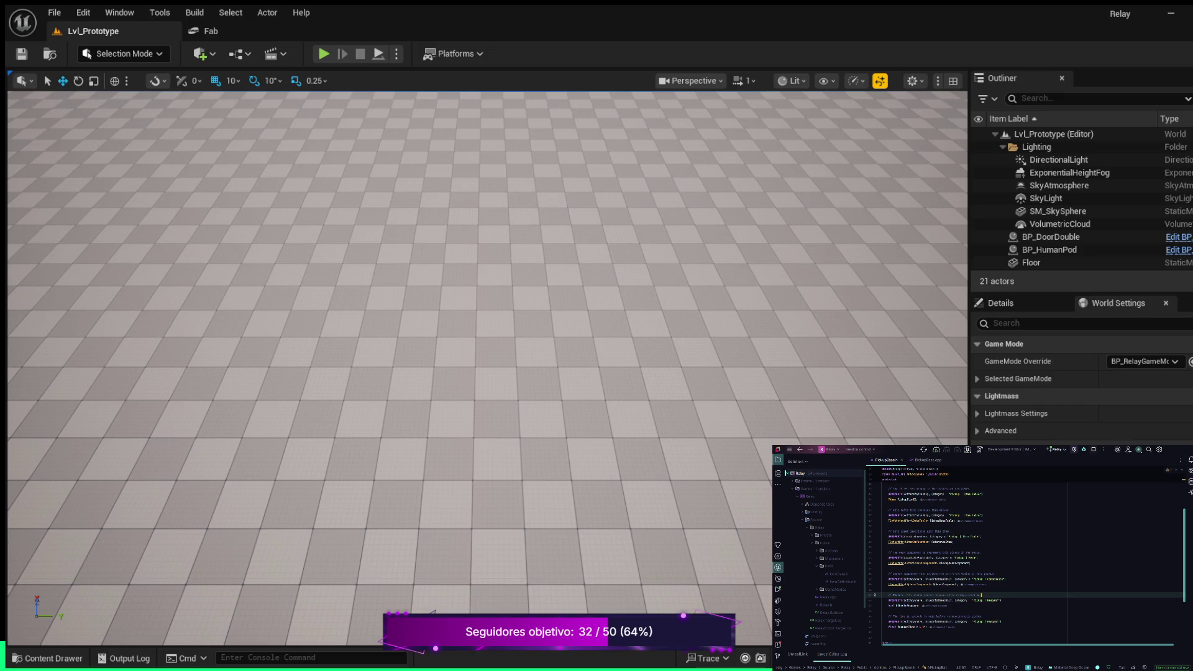
{"action": "key", "text": "Down"}
{"action": "key", "text": "Down"}
{"action": "key", "text": "Down"}
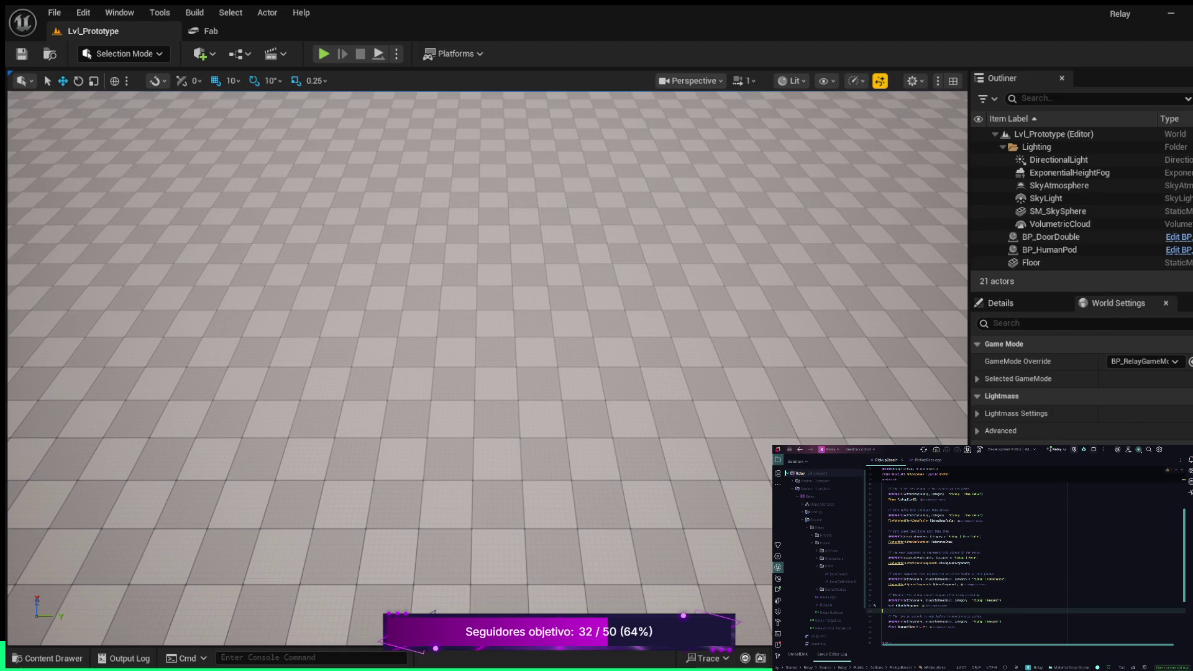
Paste the Pickup | Respawn property, declare FTimerHandle RespawnTimer, and start a // comment above it.
{"action": "key", "text": "ctrl+v"}
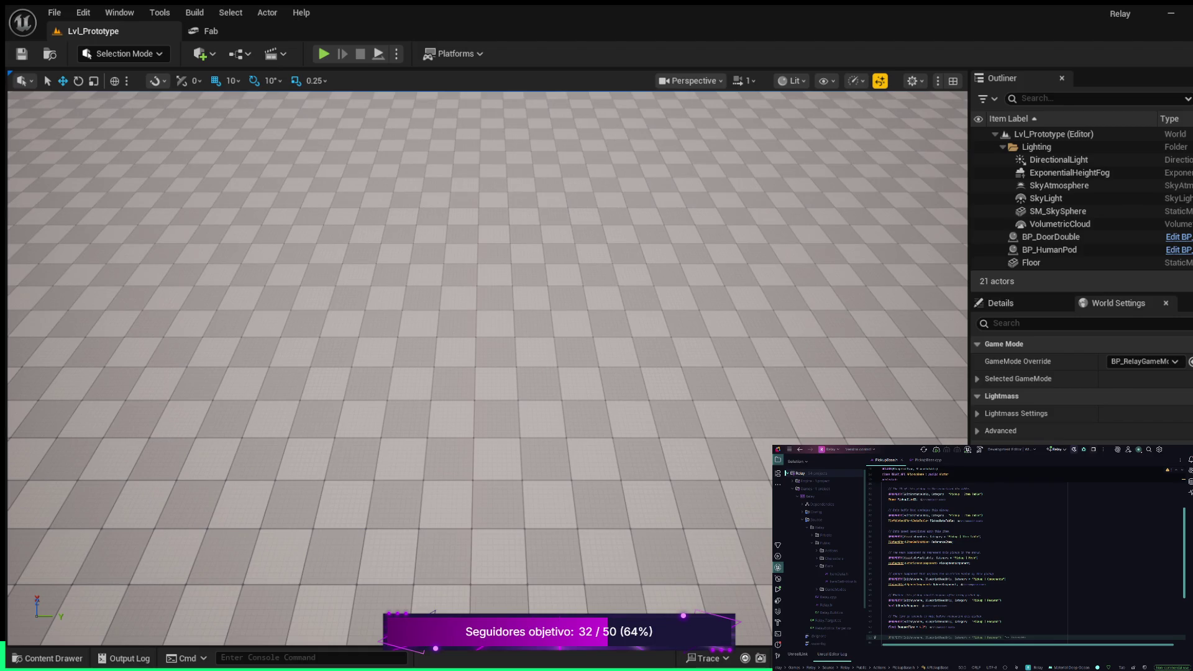
{"action": "type", "text": "FTimerHandle RespawnTimer;"}
{"action": "key", "text": "Tab"}
{"action": "key", "text": "Return"}
{"action": "type", "text": "//"}
Return from the header to the PickupBase.cpp source file.
{"action": "scroll", "coordinate": [1025, 559], "scroll_direction": "down", "scroll_amount": 4}
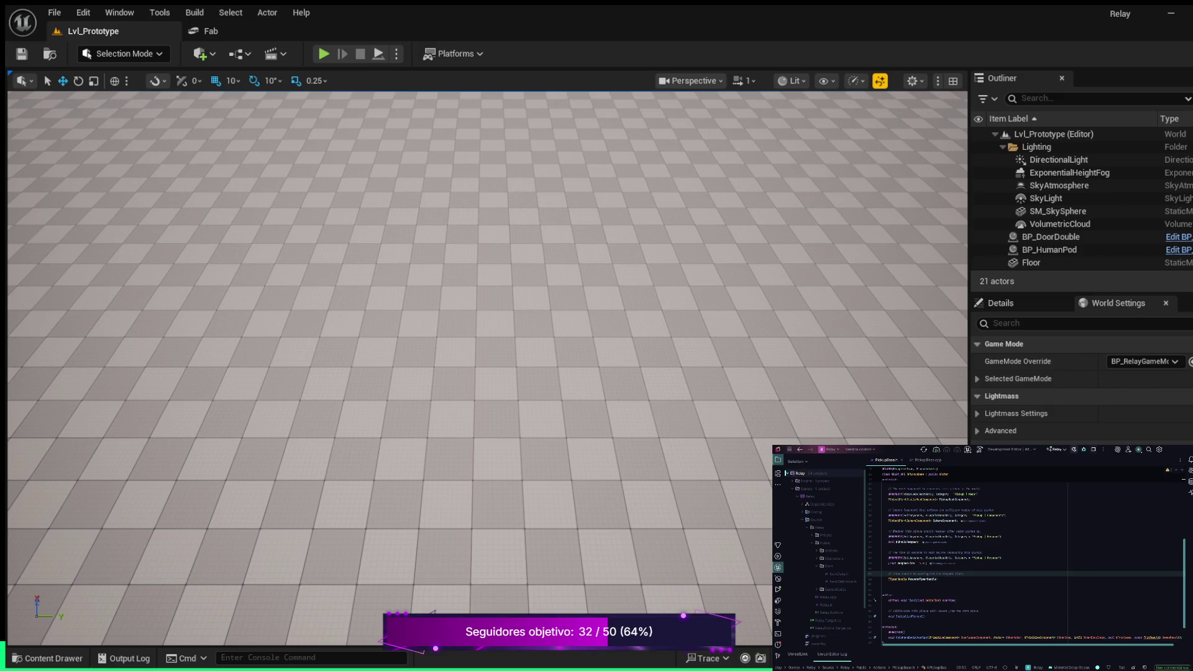
{"action": "left_click", "coordinate": [928, 460]}
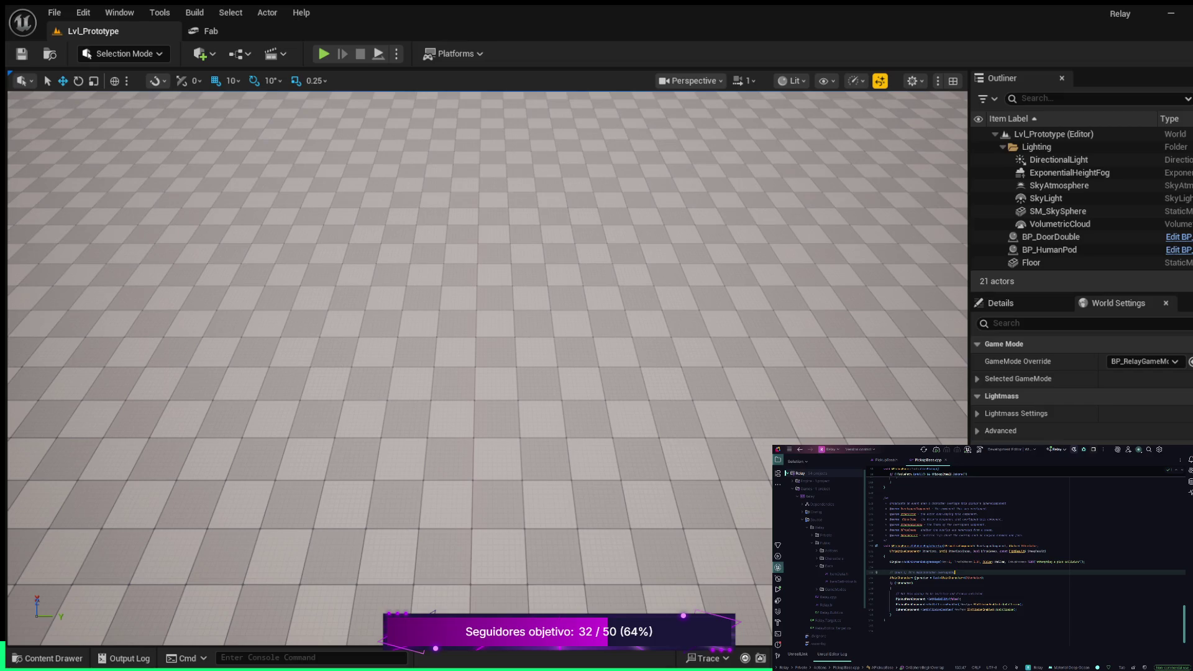
Add an if block on the bIsActive condition in the function body.
{"action": "left_click", "coordinate": [891, 614]}
{"action": "key", "text": "Return"}
{"action": "key", "text": "Return"}
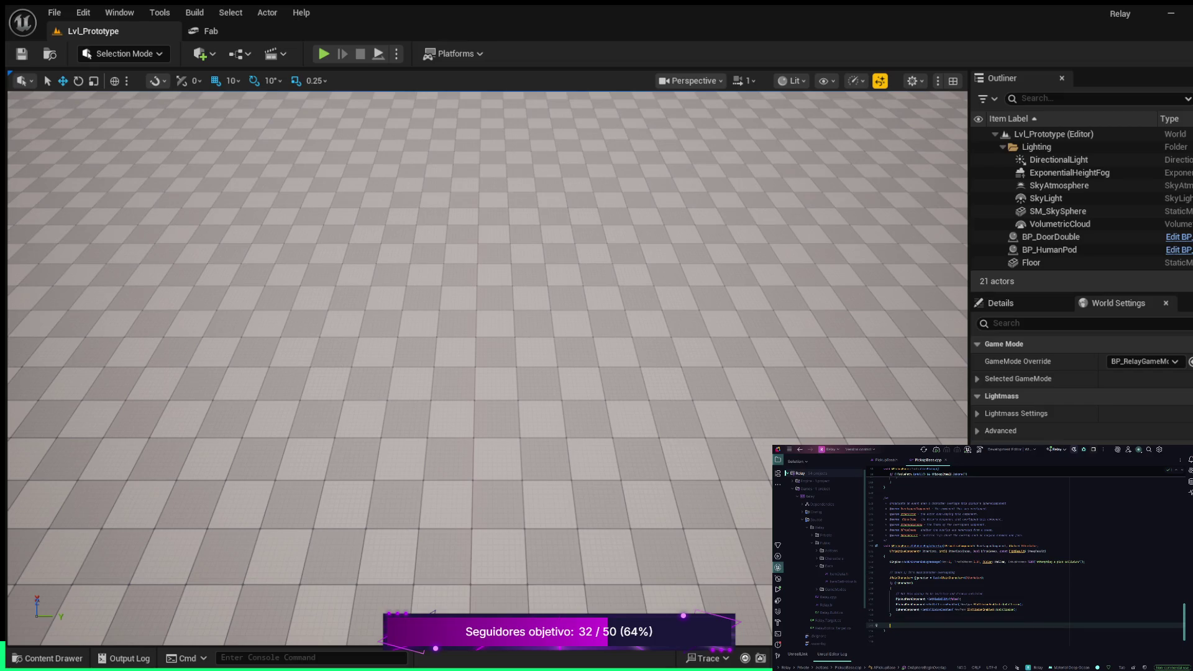
{"action": "type", "text": "b"}
{"action": "key", "text": "Tab"}
{"action": "type", "text": "{"}
{"action": "key", "text": "Return"}
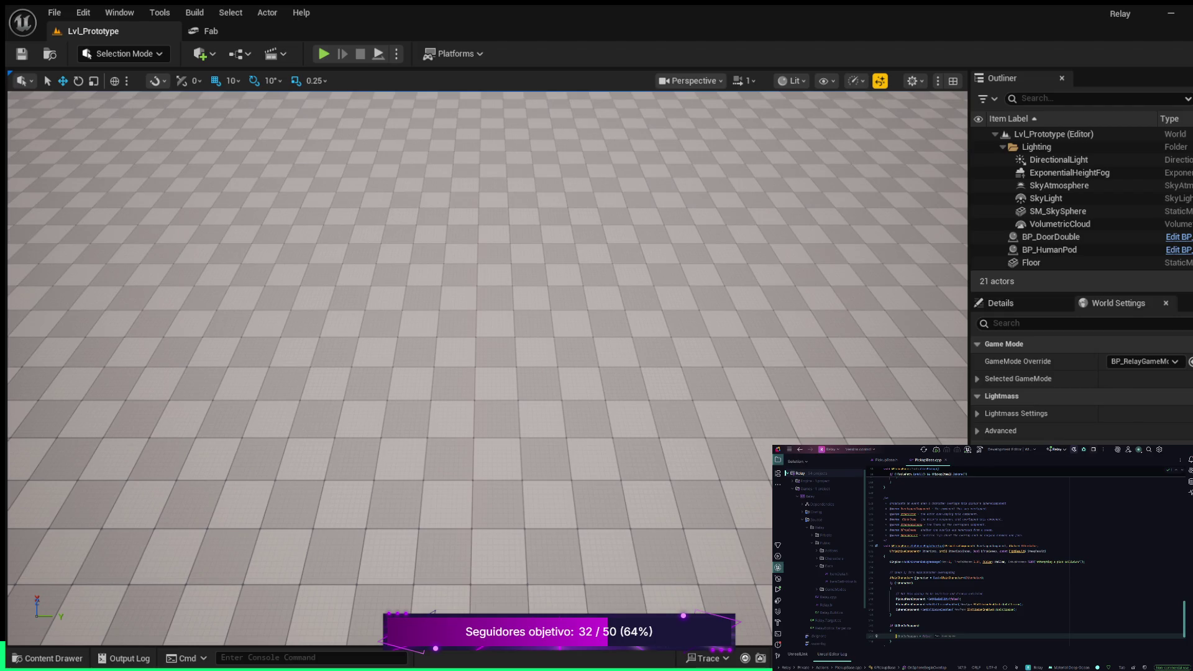
Write a SetTimer call inside the block, accepting the suggested arguments.
{"action": "type", "text": "{"}
{"action": "type", "text": "l"}
{"action": "key", "text": "ctrl+shift+Left"}
{"action": "type", "text": "l"}
{"action": "key", "text": "Tab"}
{"action": "type", "text": "("}
{"action": "key", "text": "Tab"}
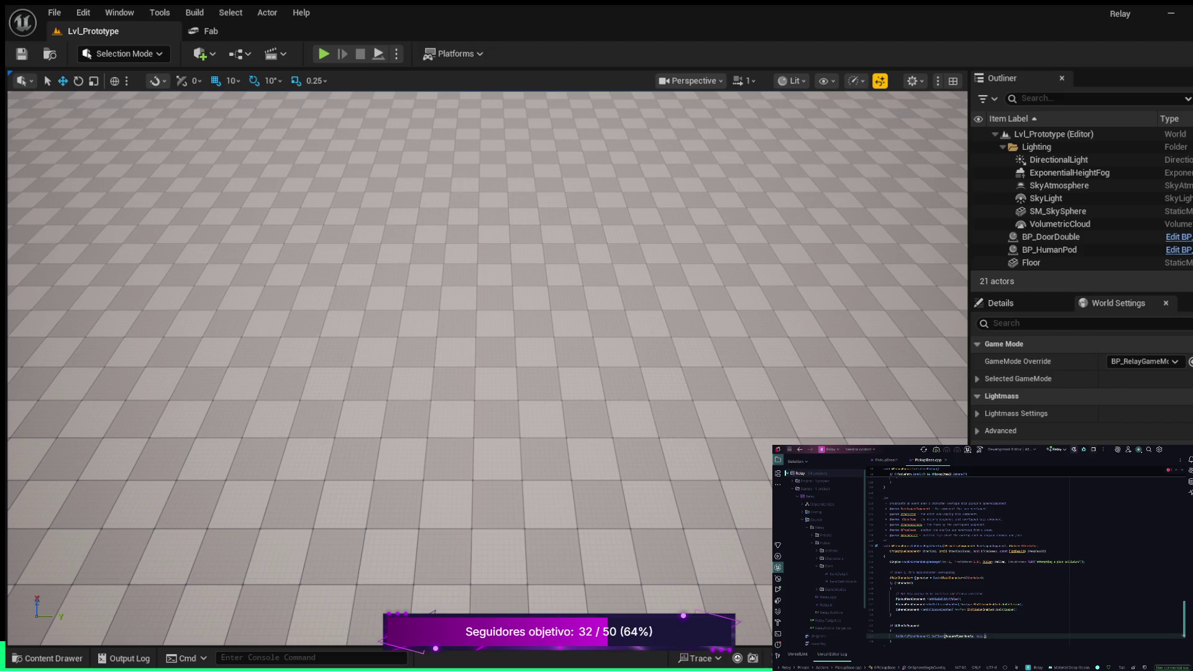
Point the SetTimer callback at an &APickupBase:: member function and set trailing arguments to false, 0.0f.
{"action": "double_click", "coordinate": [959, 635]}
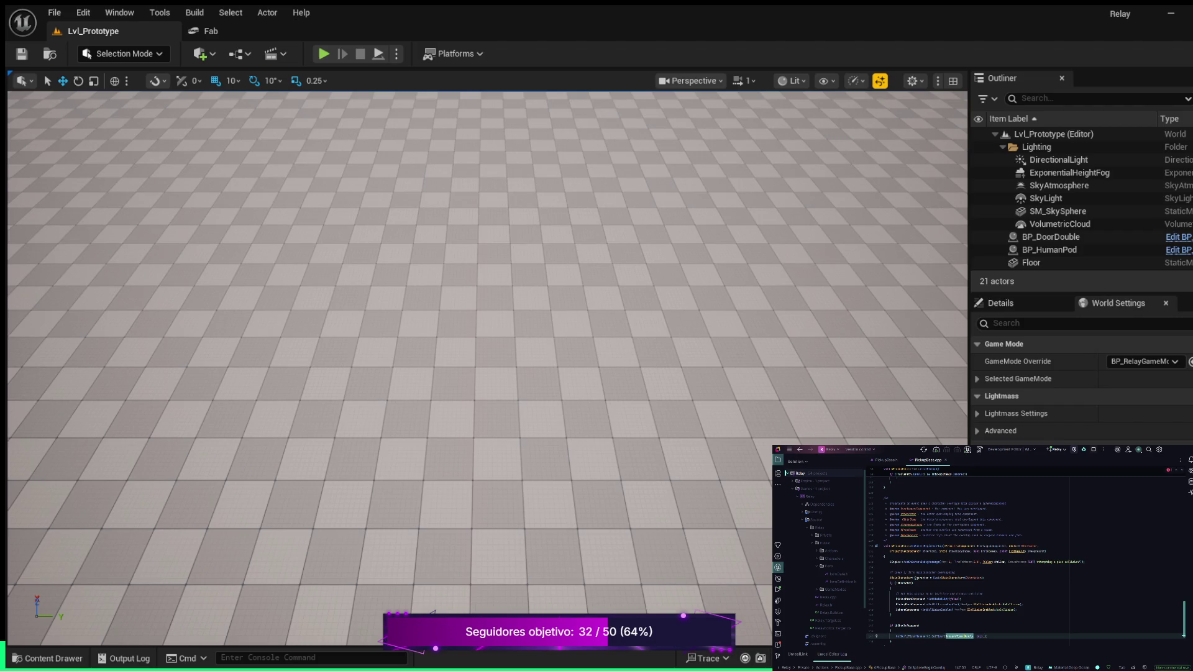
{"action": "double_click", "coordinate": [912, 636]}
{"action": "key", "text": "Escape"}
{"action": "type", "text": "upBase::"}
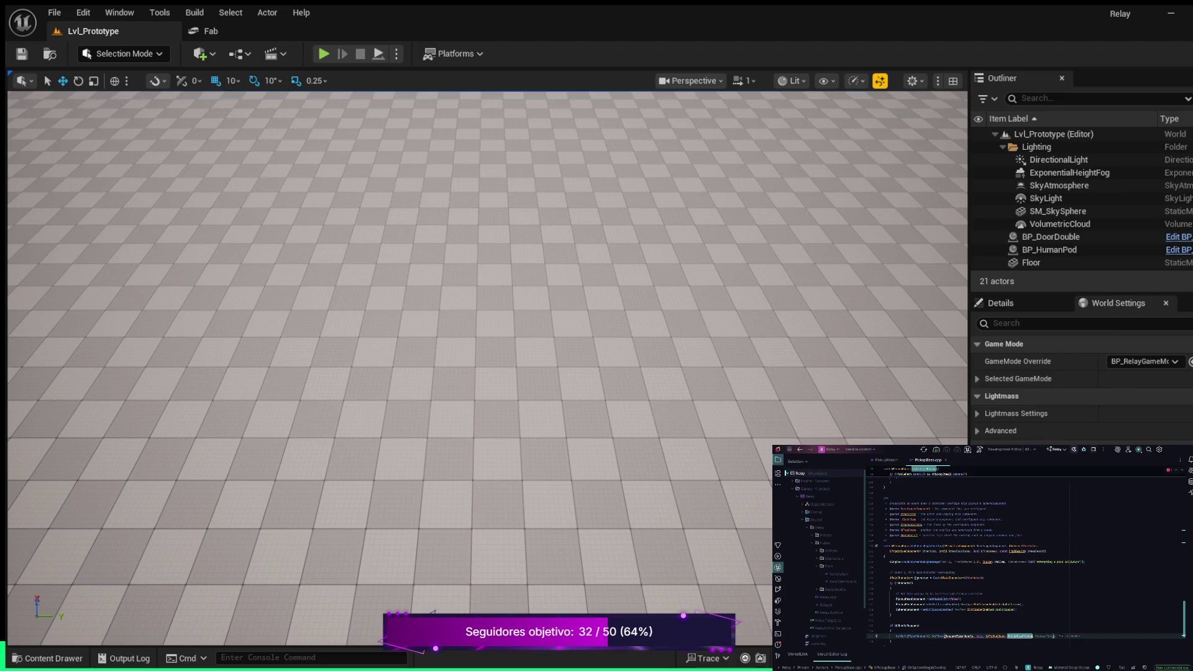
{"action": "key", "text": "Return"}
{"action": "key", "text": "ctrl+shift+Left"}
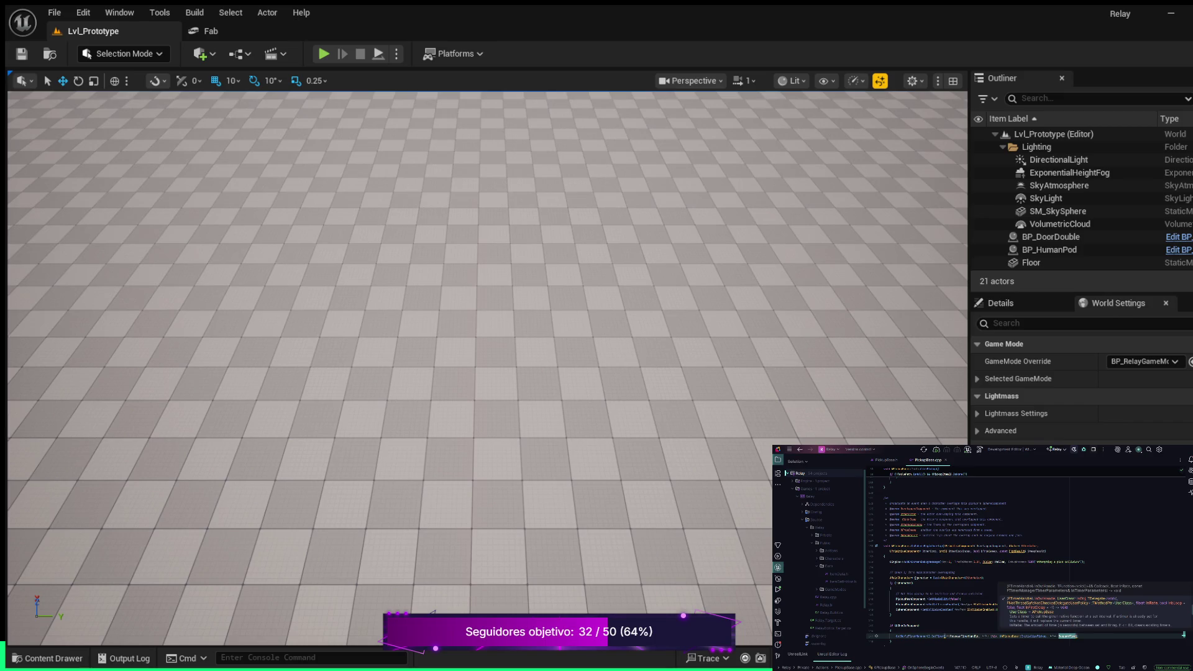
{"action": "type", "text": "false"}
{"action": "type", "text": ", 0.0f"}
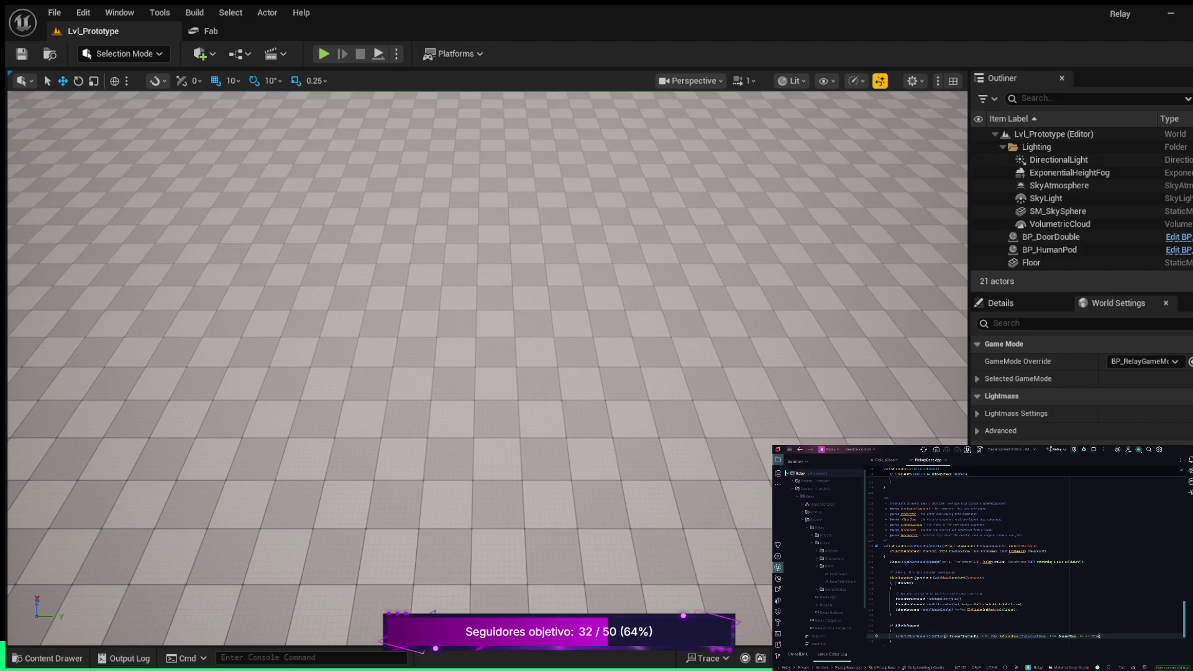
{"action": "scroll", "coordinate": [1025, 554], "scroll_direction": "down", "scroll_amount": 2}
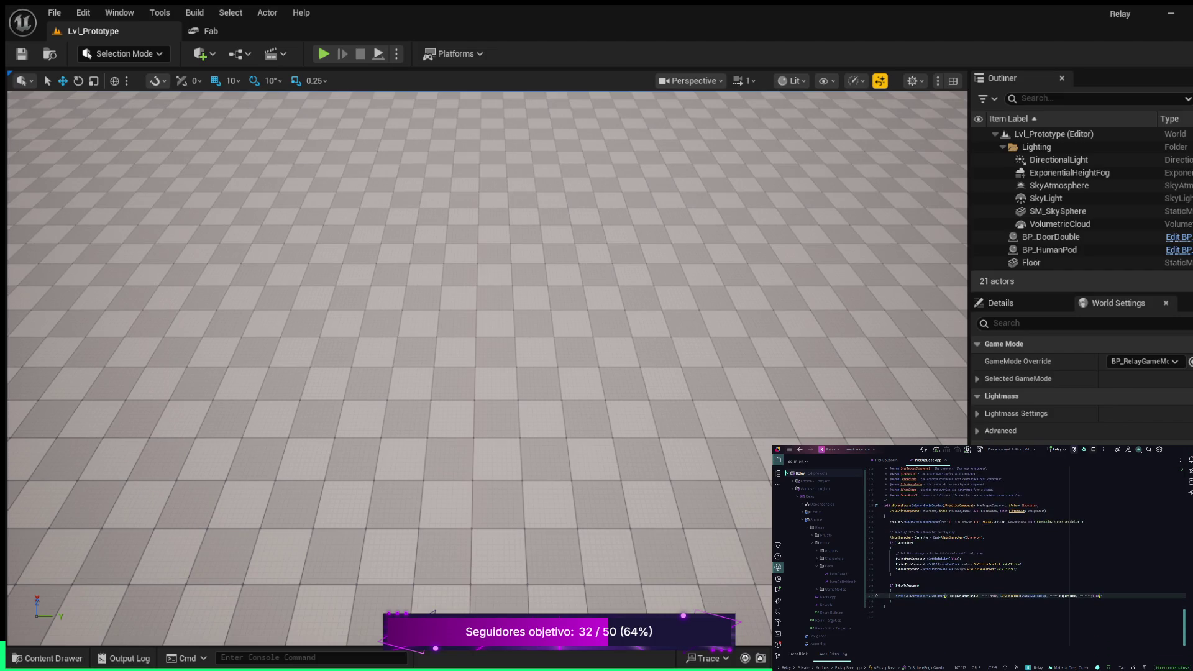
{"action": "scroll", "coordinate": [1026, 541], "scroll_direction": "up", "scroll_amount": 1}
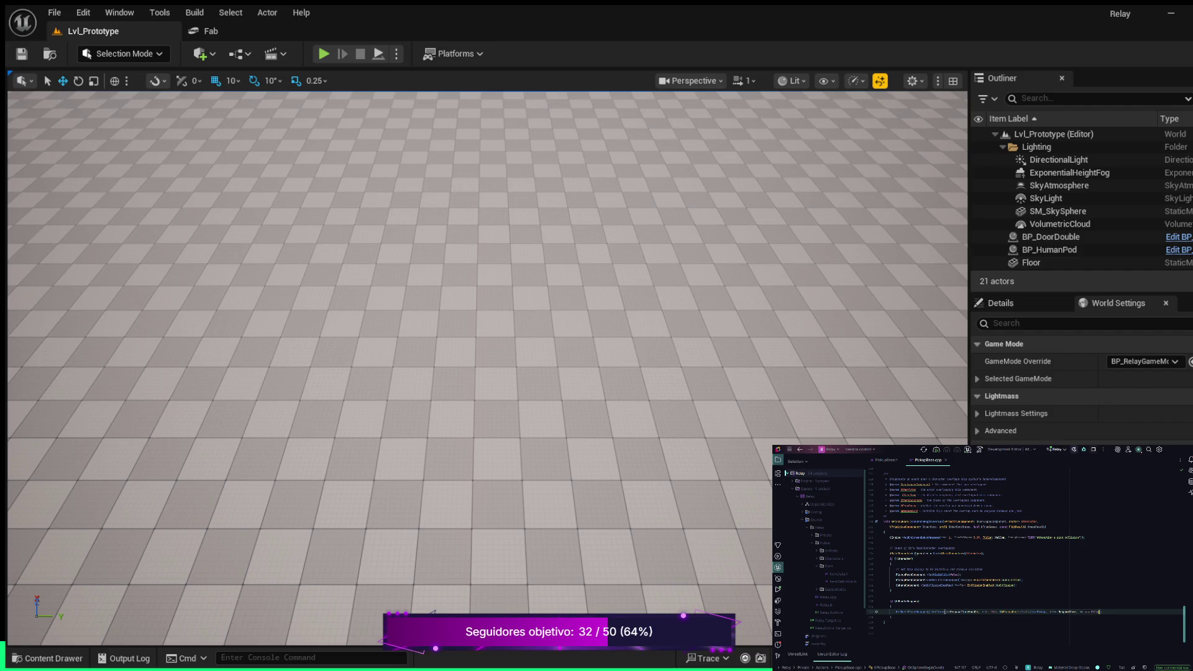
{"action": "scroll", "coordinate": [1025, 552], "scroll_direction": "up", "scroll_amount": 1}
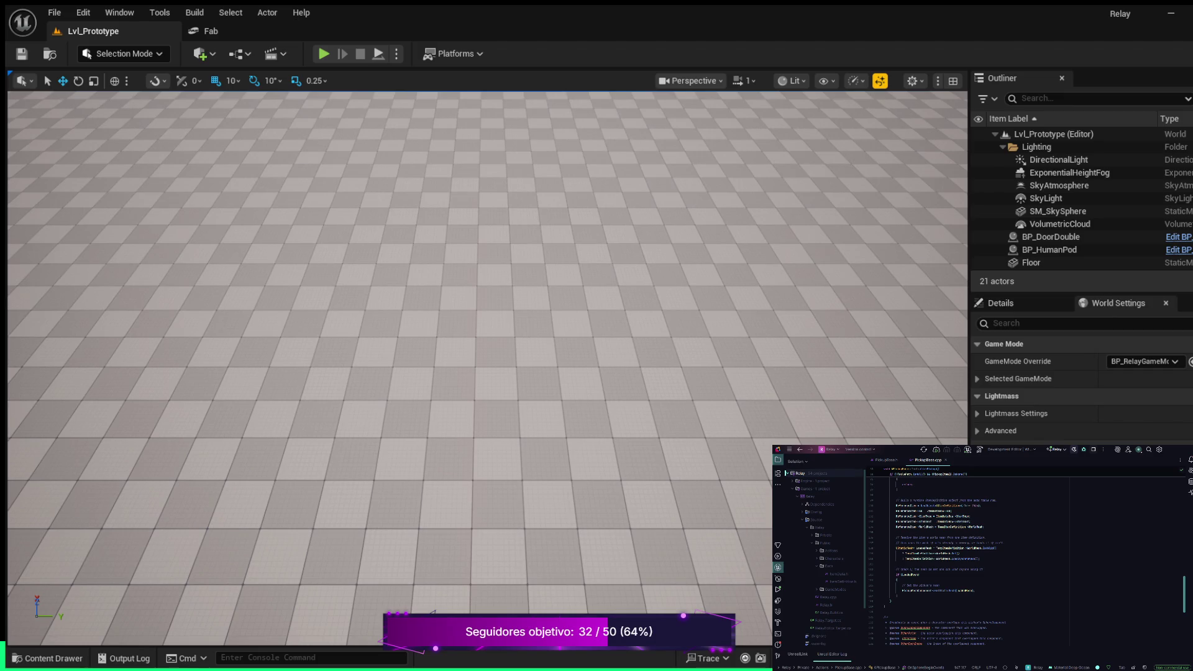
{"action": "left_click", "coordinate": [897, 596]}
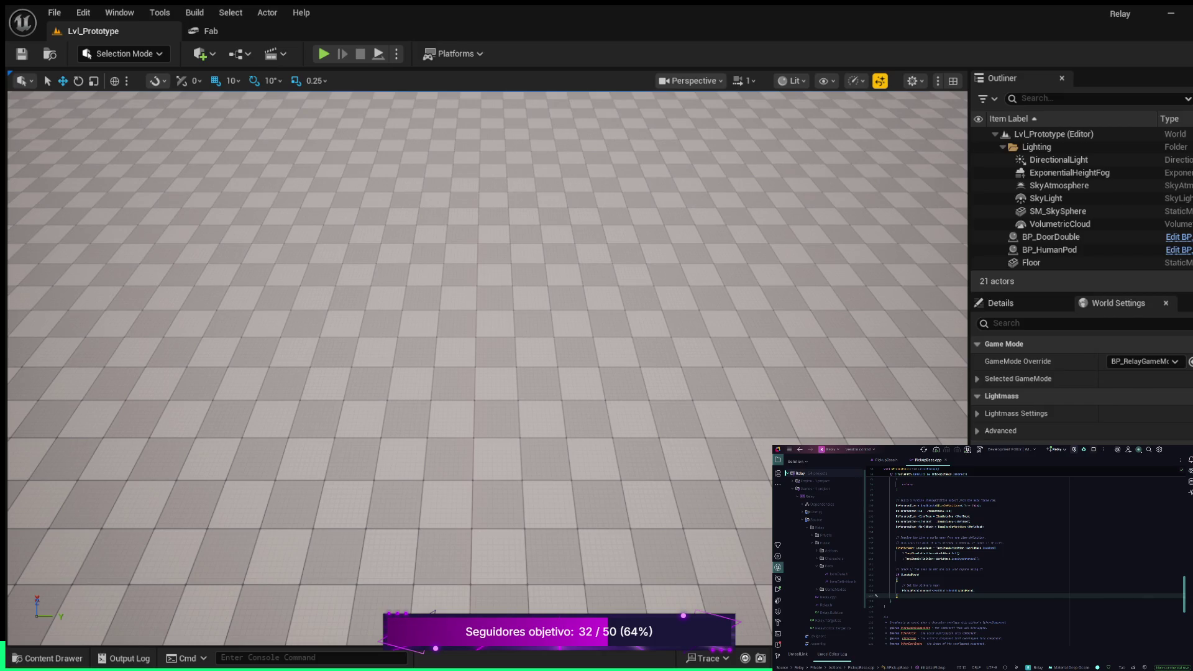
Add PickupMesh->SetVisibility(true); and a // restore collision after respawn comment in the respawn function.
{"action": "key", "text": "Return"}
{"action": "key", "text": "Return"}
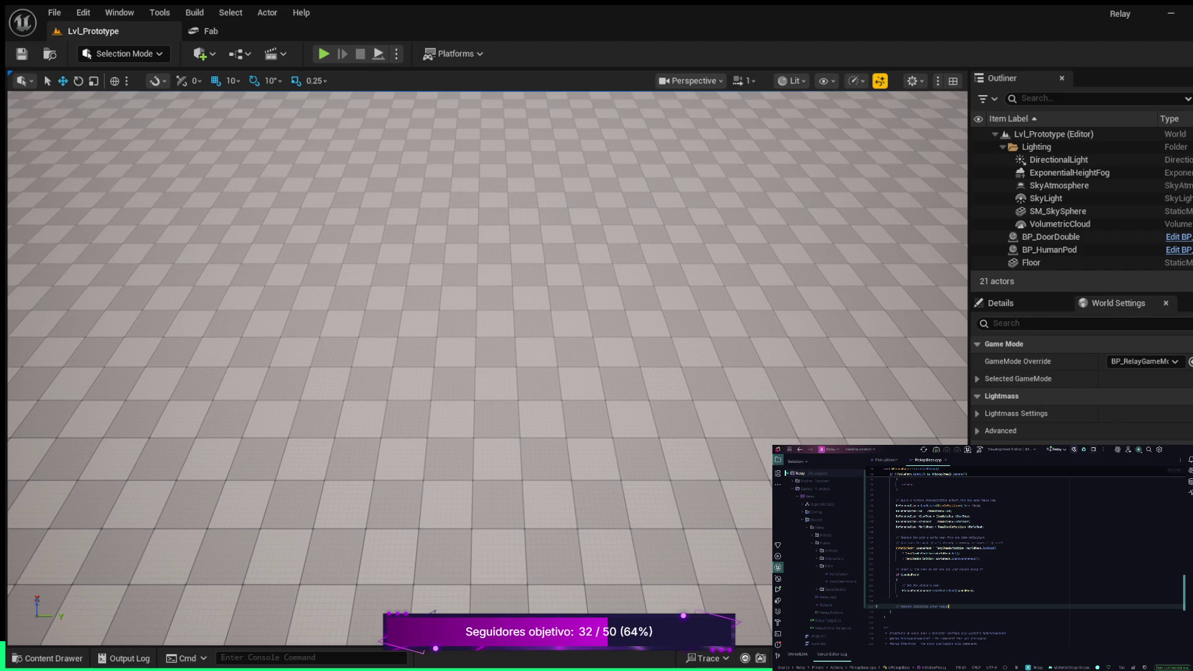
{"action": "key", "text": "Return"}
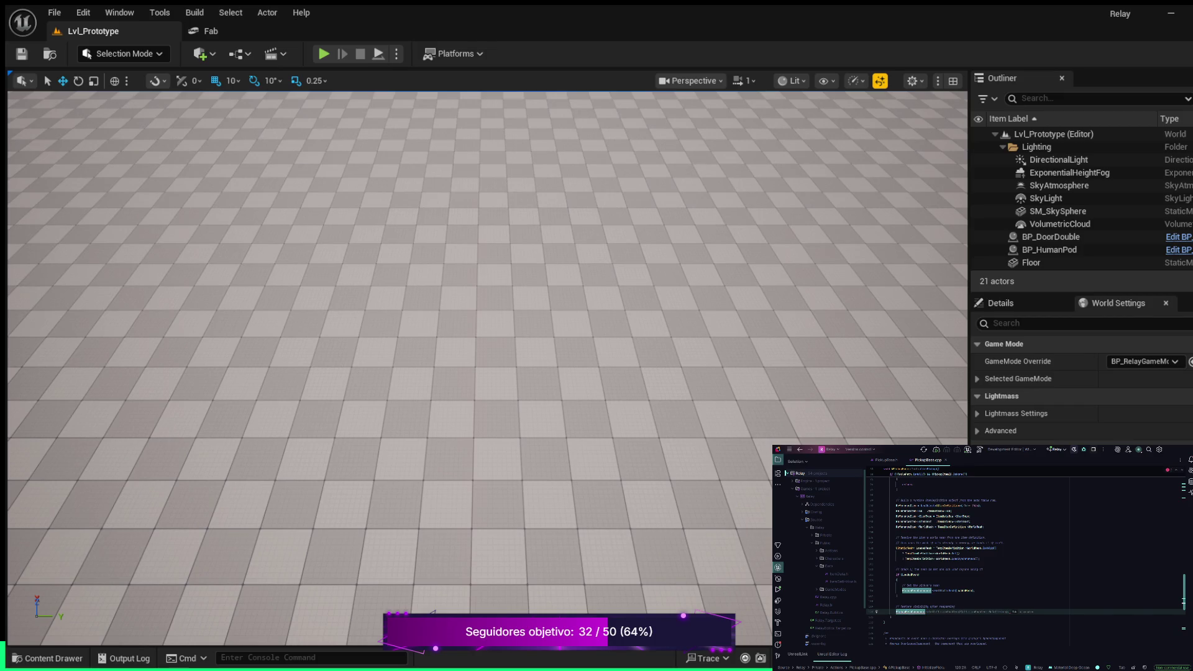
{"action": "type", "text": "->"}
{"action": "type", "text": "t"}
{"action": "key", "text": "Return"}
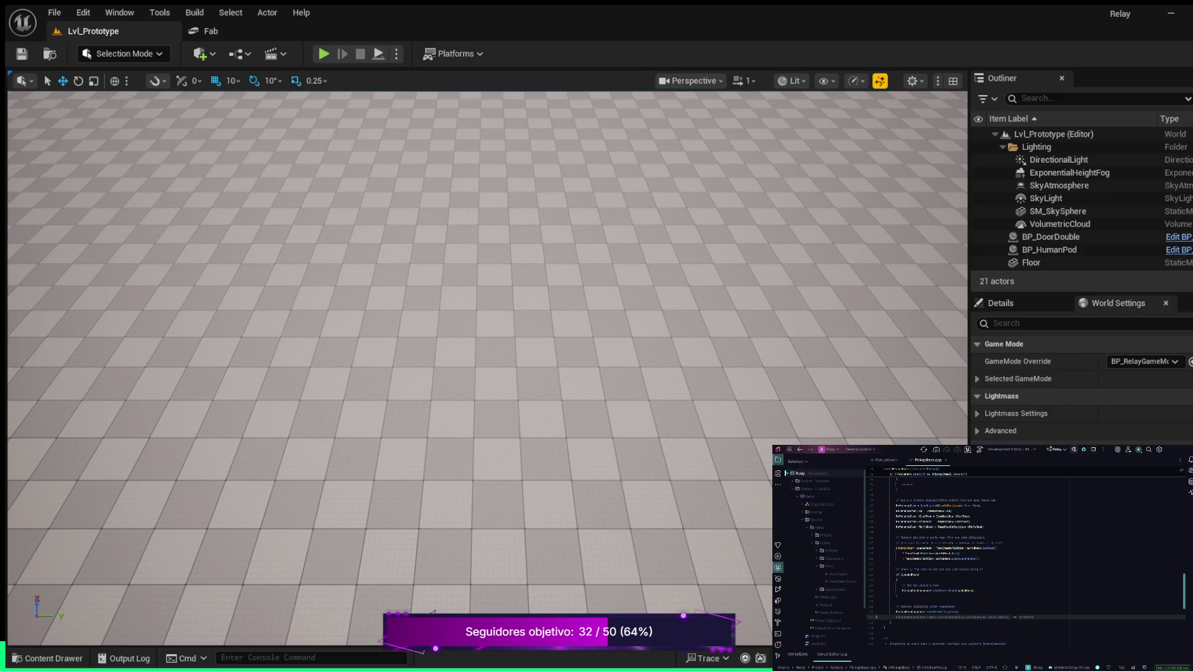
{"action": "type", "text": "//"}
{"action": "key", "text": "Return"}
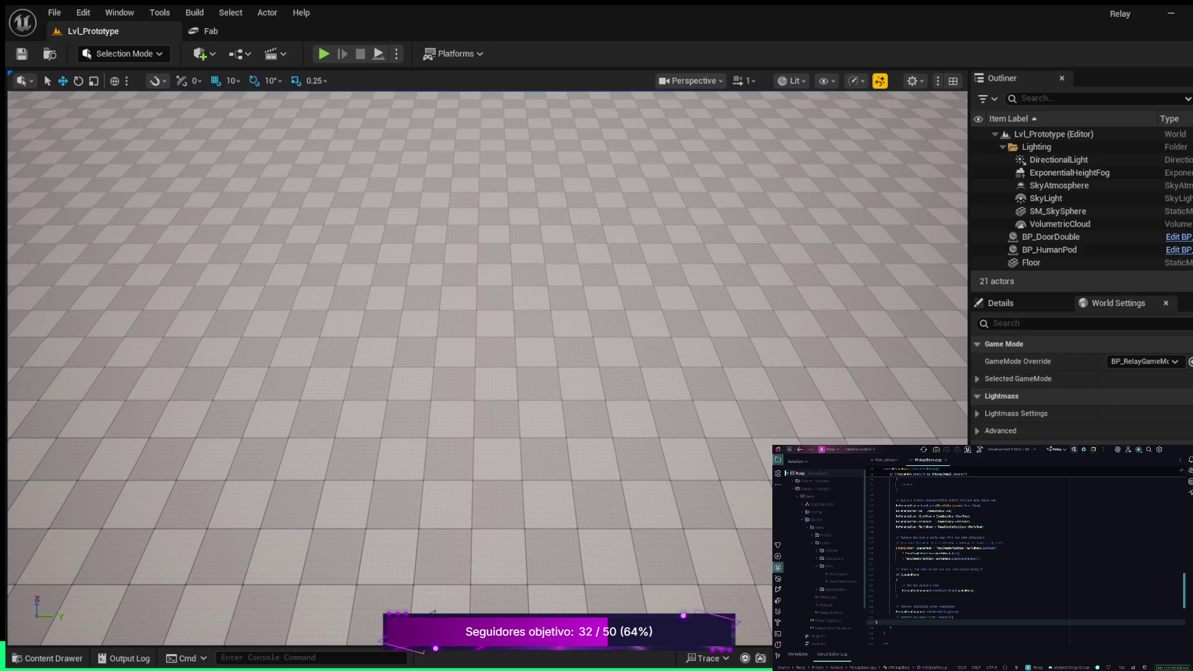
Write PickupMesh->SetCollisionEnabled(ECollisionEnabled::…) under the comment, accepting the suggested enum value.
{"action": "type", "text": "l"}
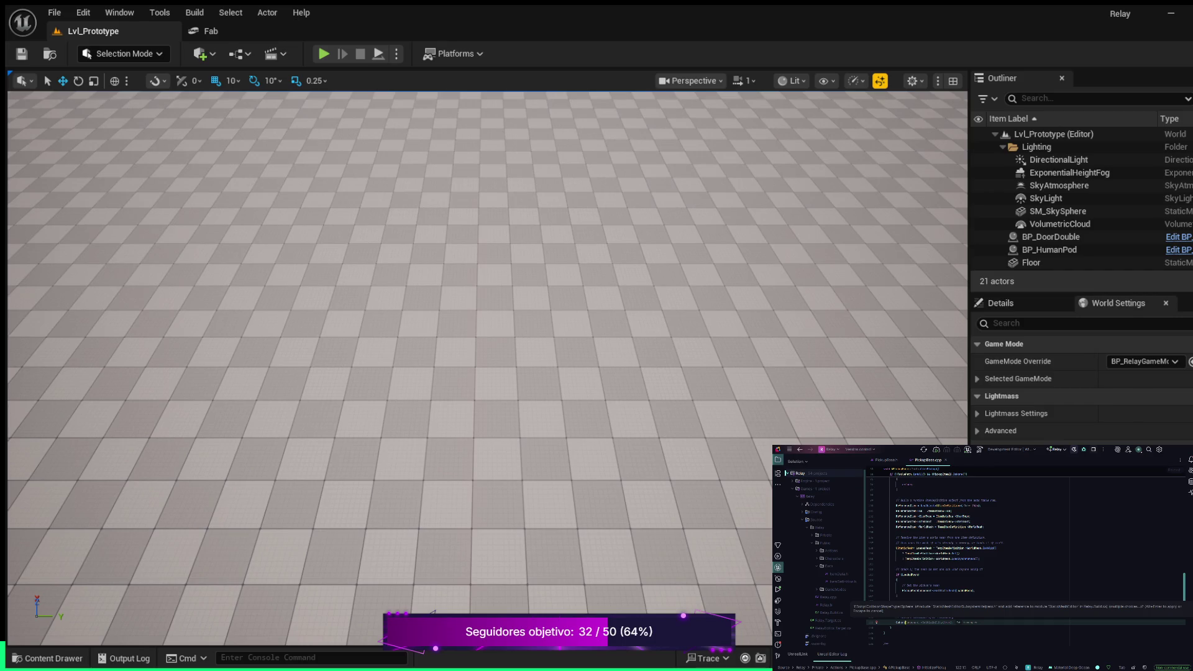
{"action": "type", "text": "-"}
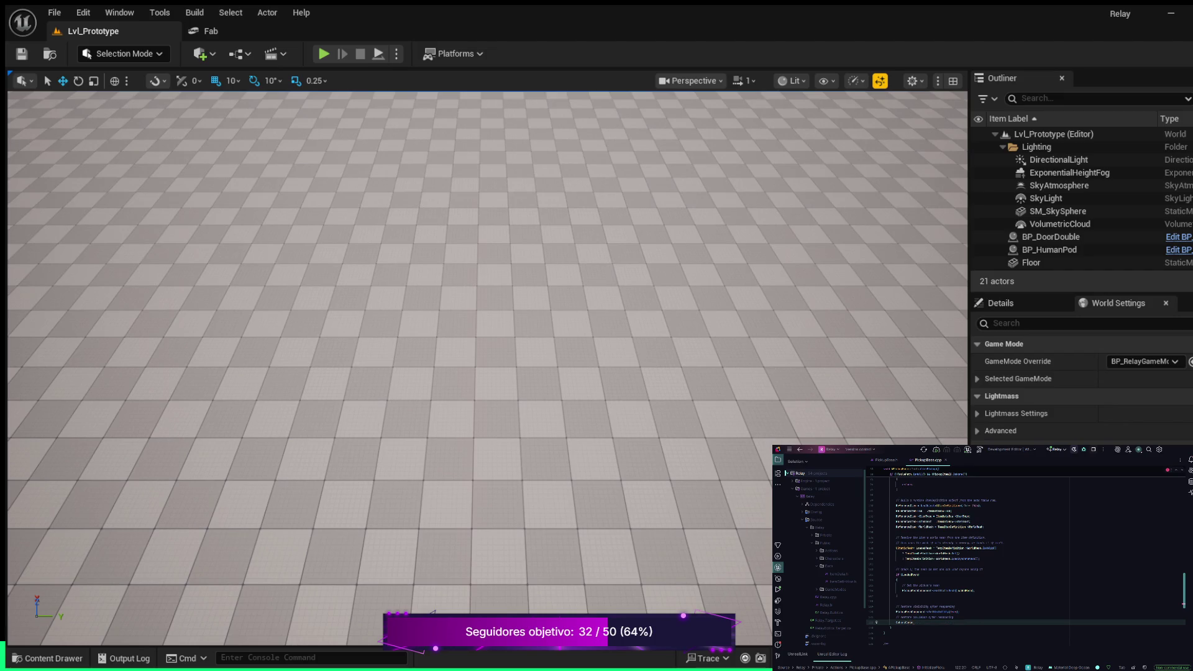
{"action": "type", "text": "bleC"}
{"action": "left_click", "coordinate": [920, 623]}
{"action": "type", "text": "t"}
{"action": "type", "text": "ollisio"}
{"action": "type", "text": "ECollisE"}
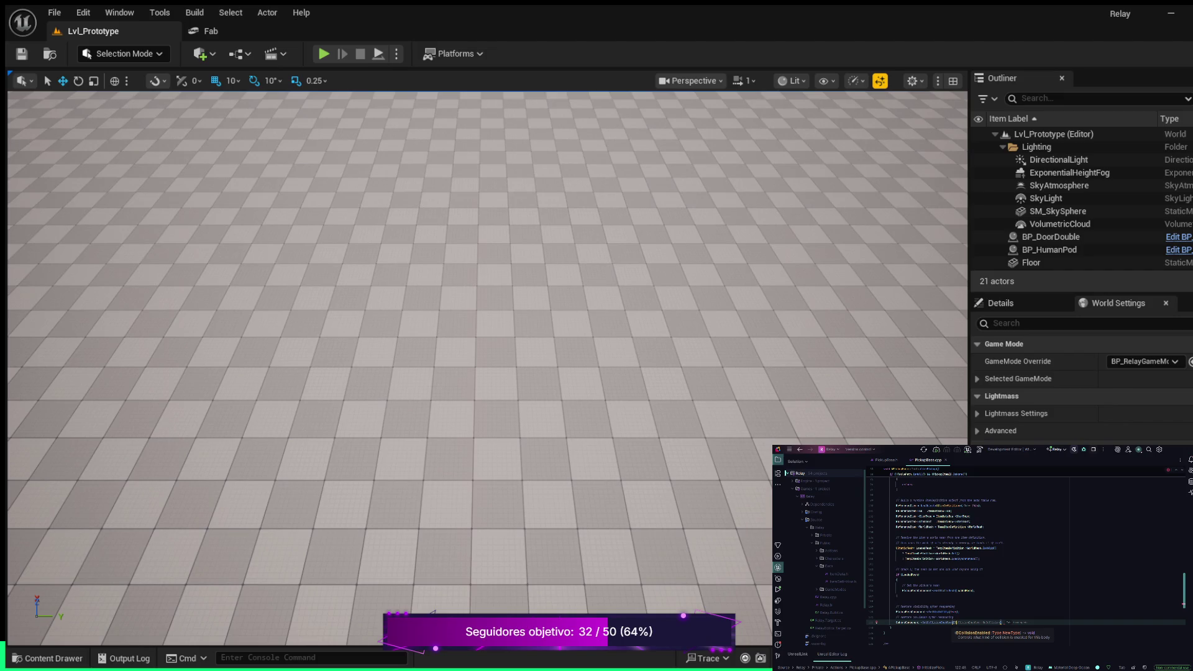
{"action": "key", "text": "Tab"}
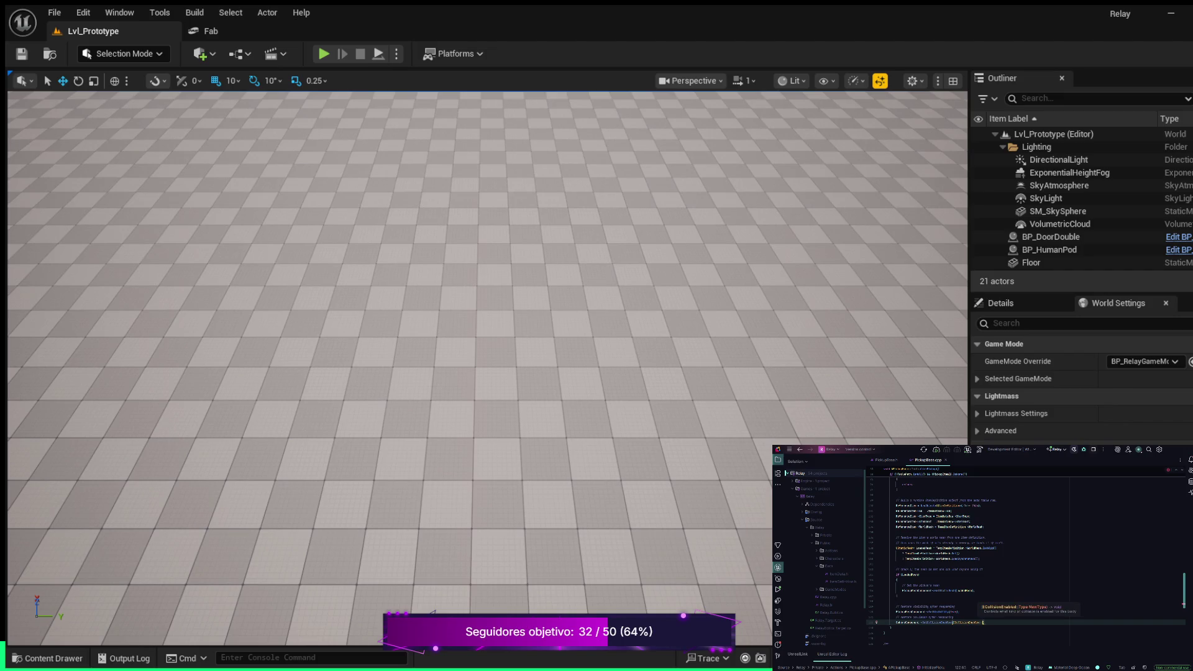